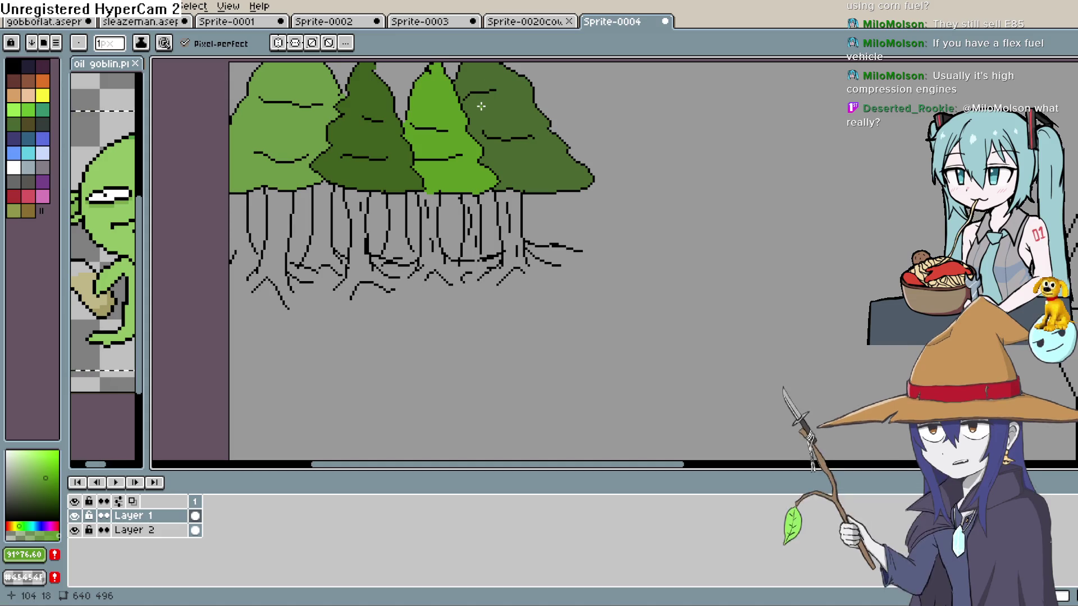
Step: Zoom in on the tree roots and pick the brown swatch, lightened and desaturated to a brown-grey
left_click_drag(513, 235, 569, 180)
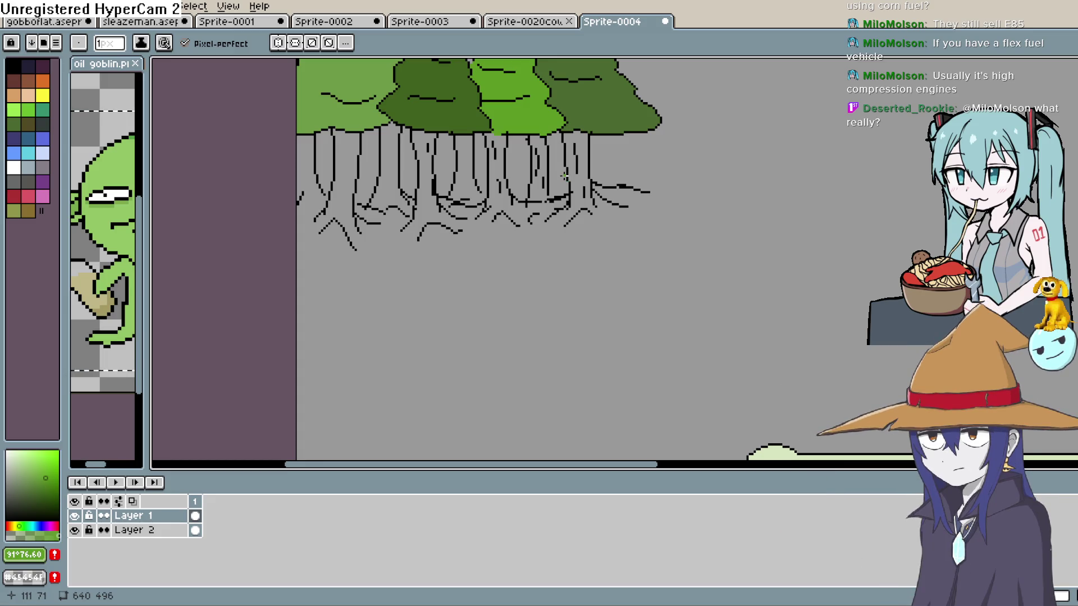
scroll(565, 175, "up", 2)
mouse_move(743, 169)
left_mouse_down()
mouse_move(583, 243)
mouse_move(552, 148)
left_mouse_up()
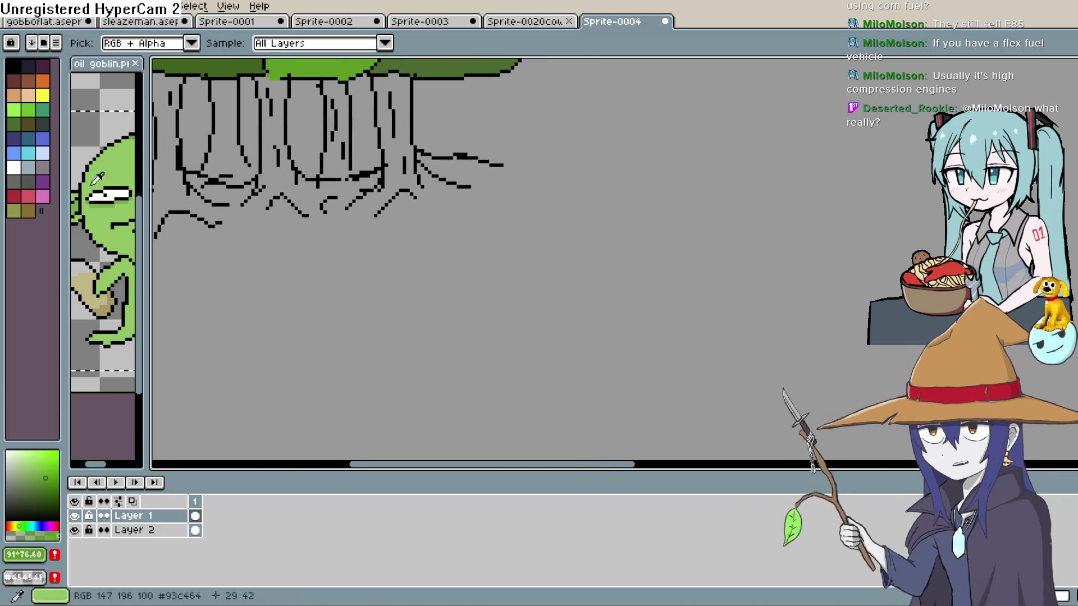
mouse_move(462, 251)
left_mouse_down()
mouse_move(570, 210)
mouse_move(590, 267)
left_mouse_up()
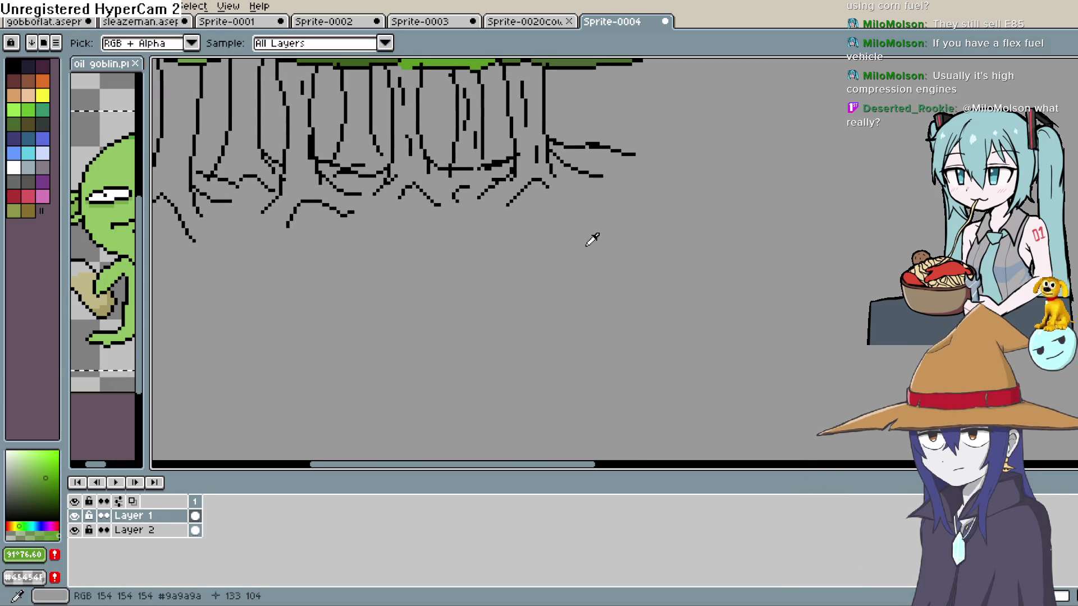
left_click_drag(623, 214, 644, 199)
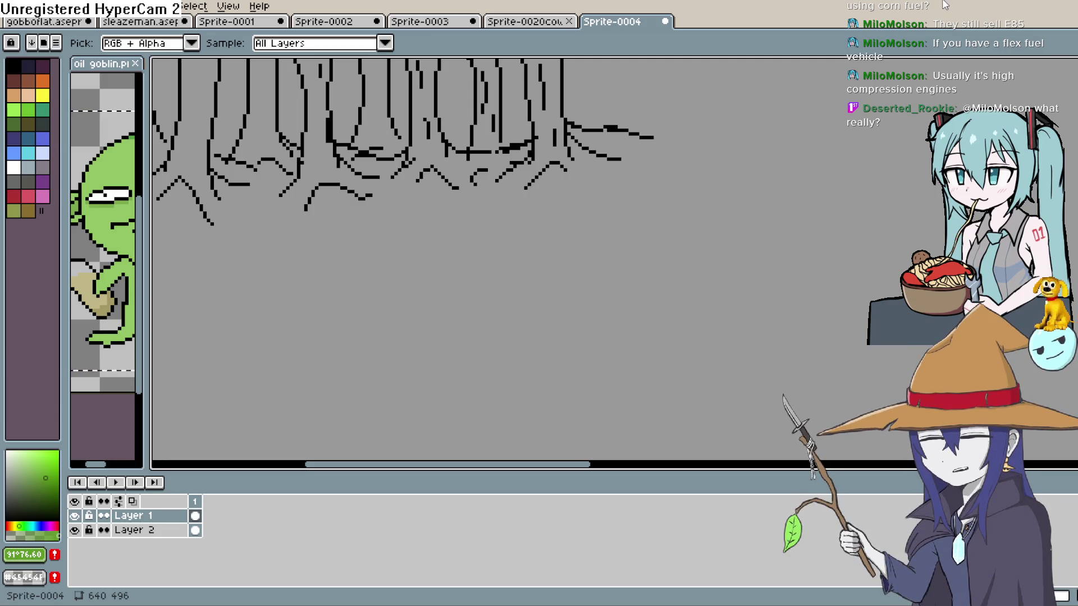
mouse_move(654, 199)
left_mouse_down()
mouse_move(707, 149)
mouse_move(759, 150)
left_mouse_up()
key("i")
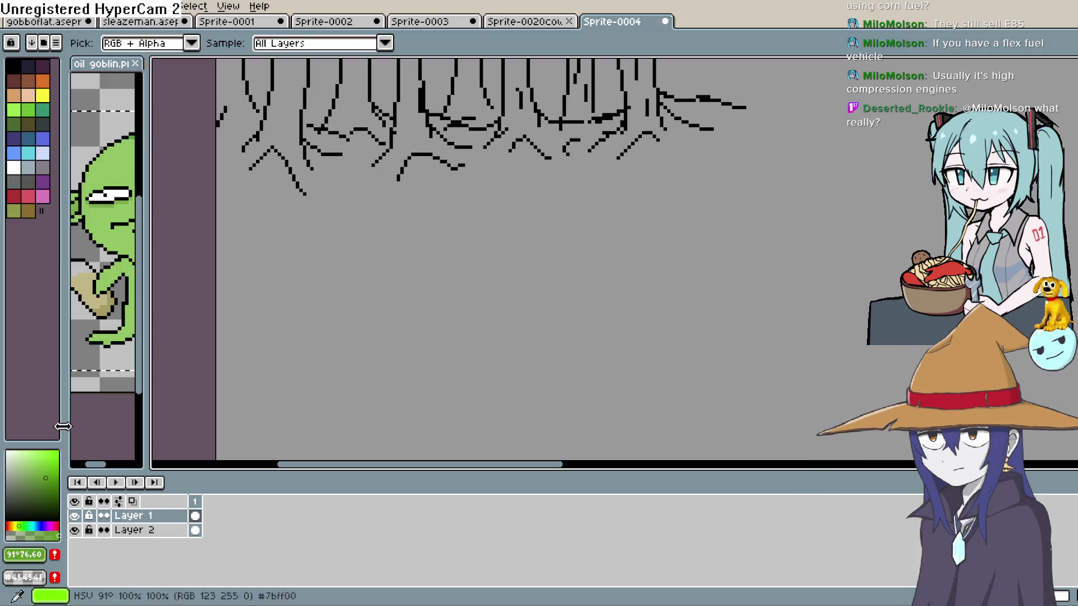
left_click(13, 211)
left_click(39, 127)
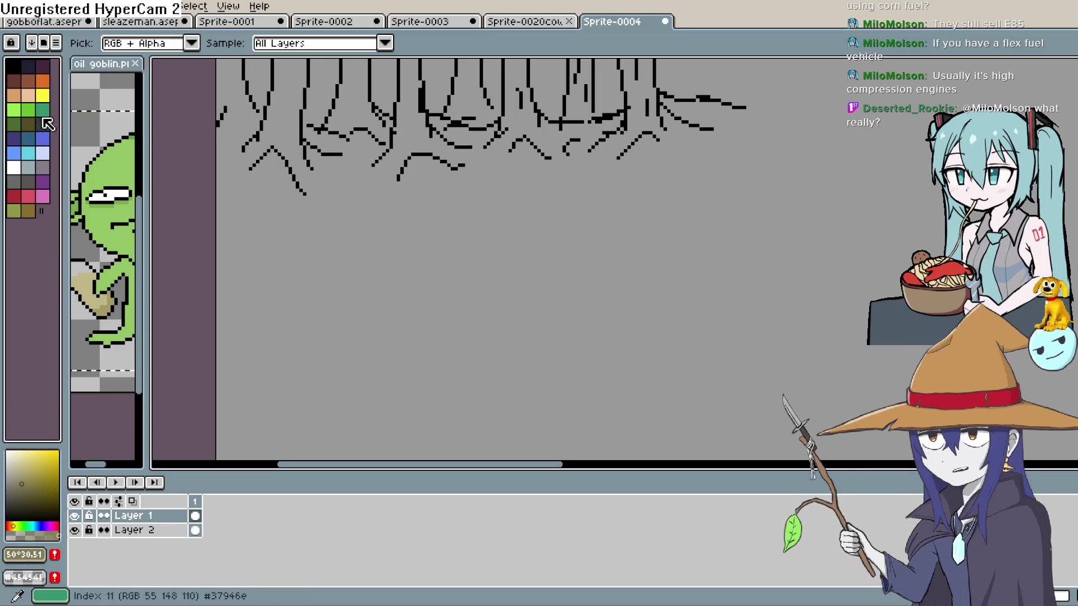
left_click(15, 86)
left_click_drag(29, 497, 14, 477)
Step: Pencil a brown-grey line along the root bottoms, from the right roots to the left
key("b")
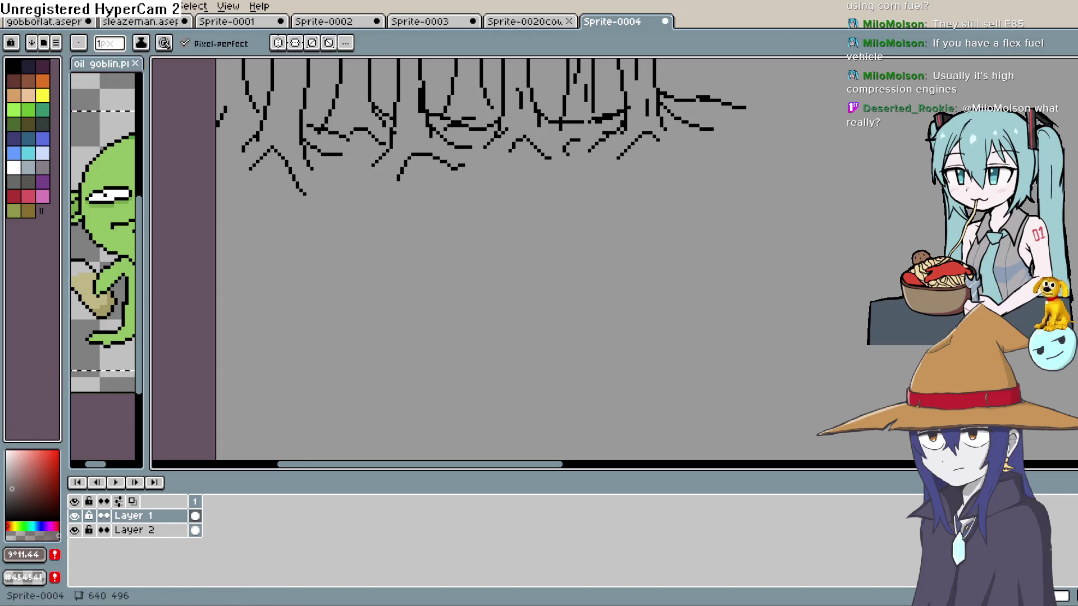
scroll(661, 240, "up", 3)
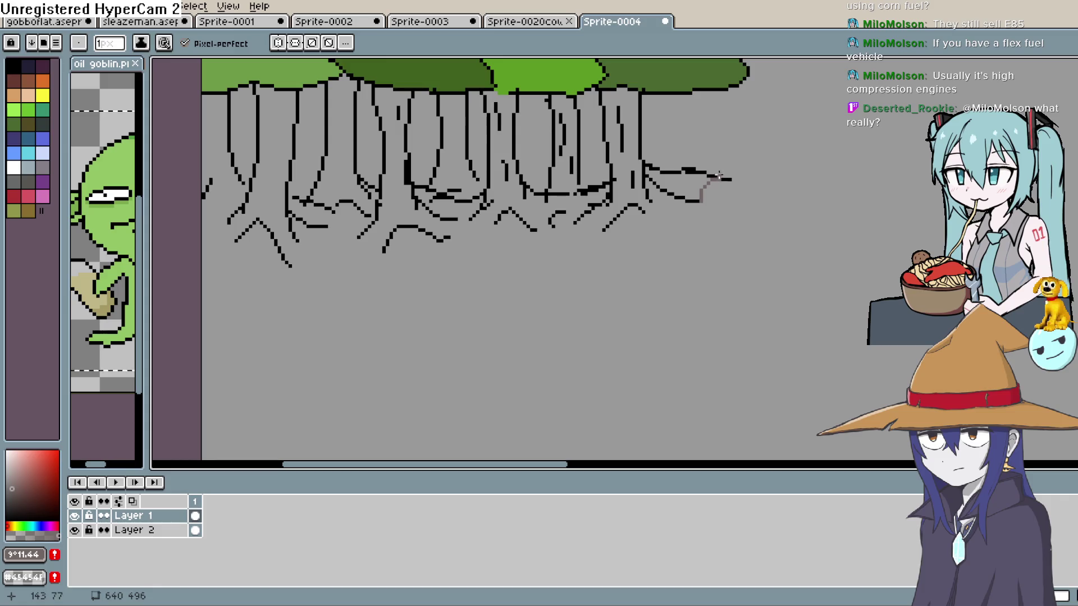
mouse_move(605, 228)
left_mouse_down()
mouse_move(570, 208)
mouse_move(544, 227)
mouse_move(463, 221)
mouse_move(457, 234)
left_mouse_up()
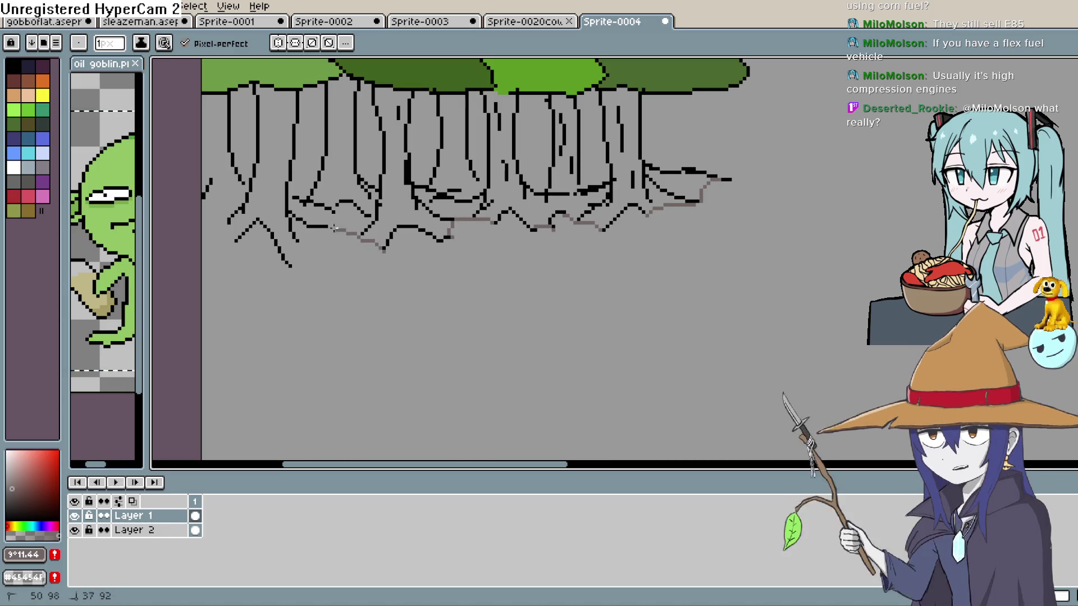
left_click_drag(362, 240, 302, 243)
left_click_drag(236, 241, 223, 225)
scroll(302, 204, "up", 5)
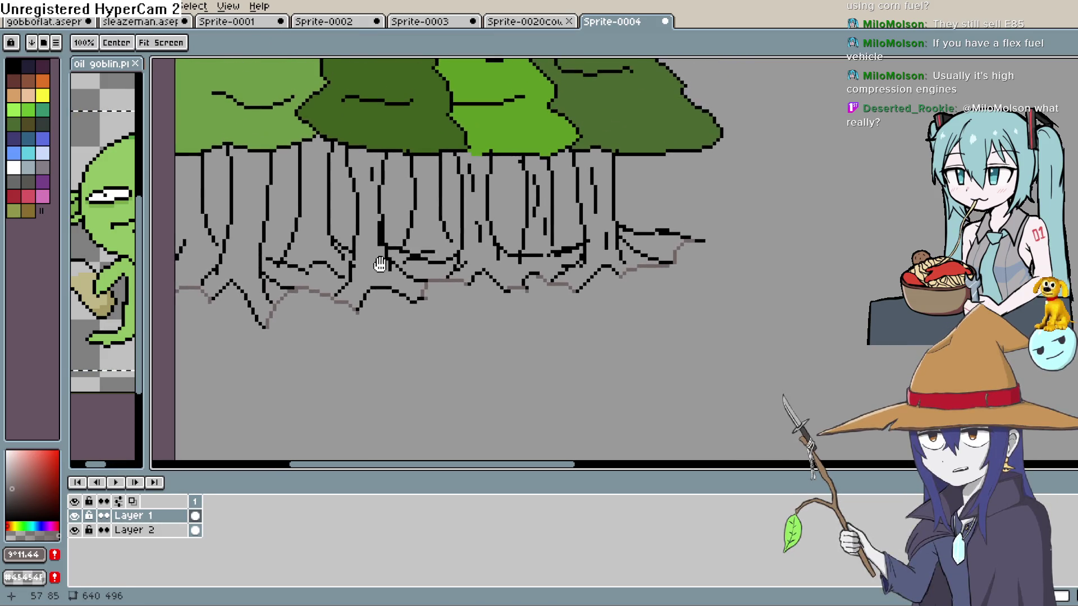
Step: Bucket-fill the middle trunk and the nearby trunk and root areas with brown
key("l")
key("g")
left_click(514, 285)
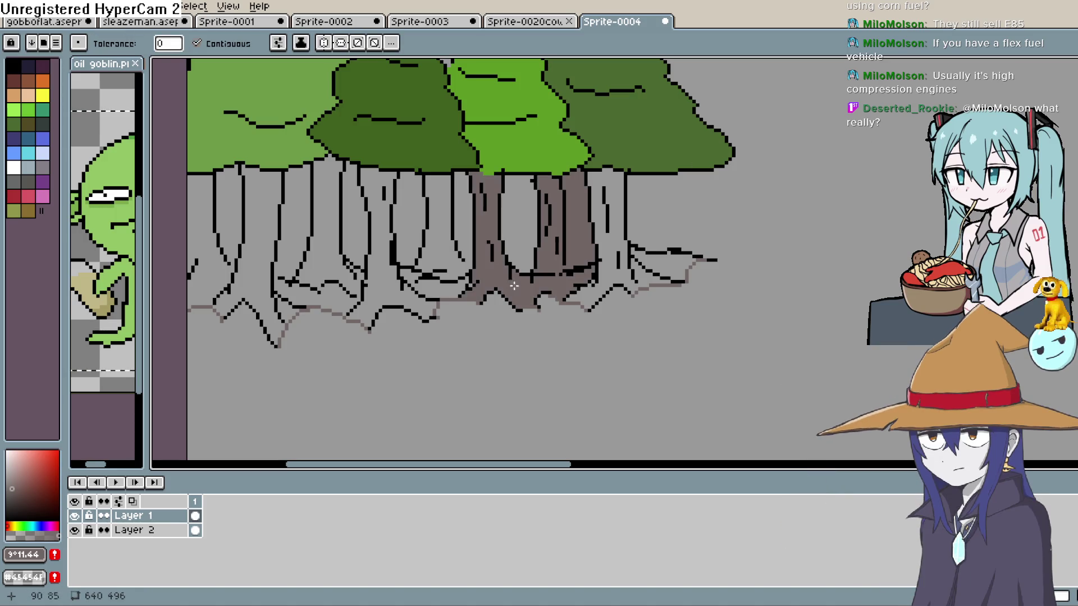
left_click(611, 197)
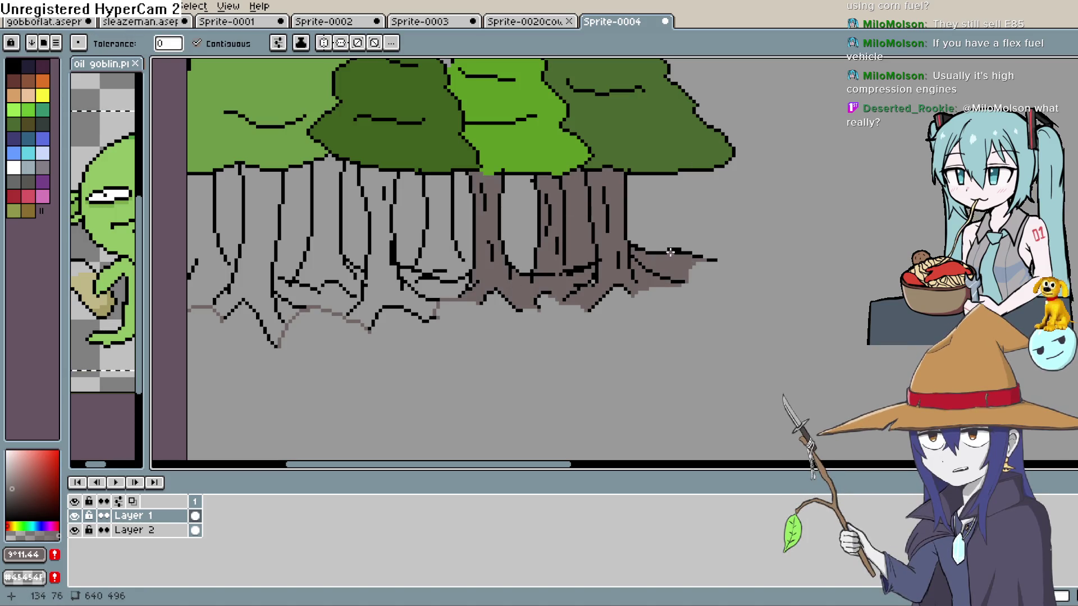
key("b")
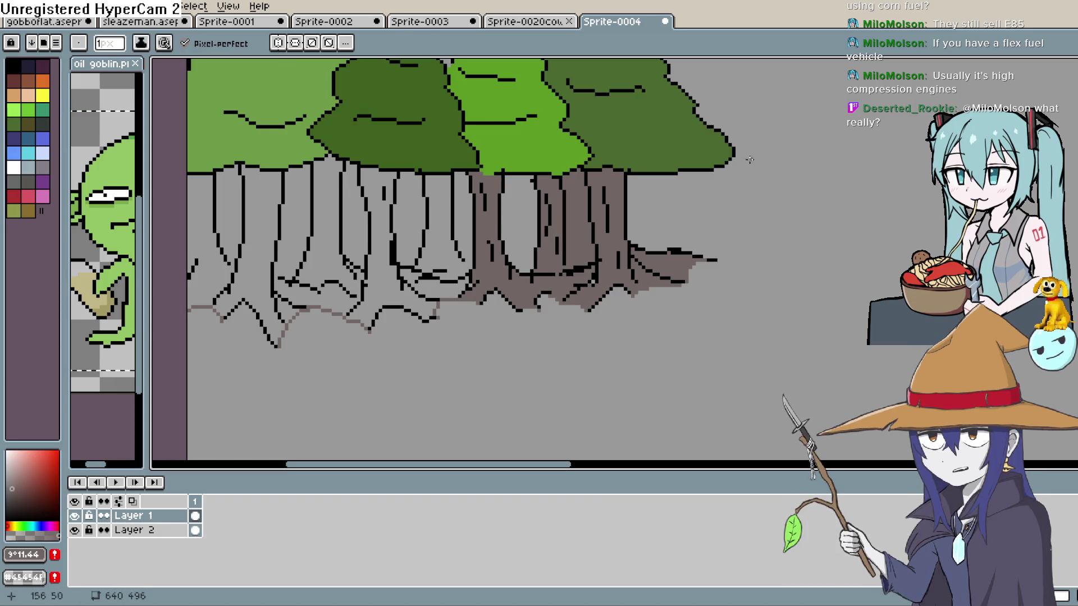
key("g")
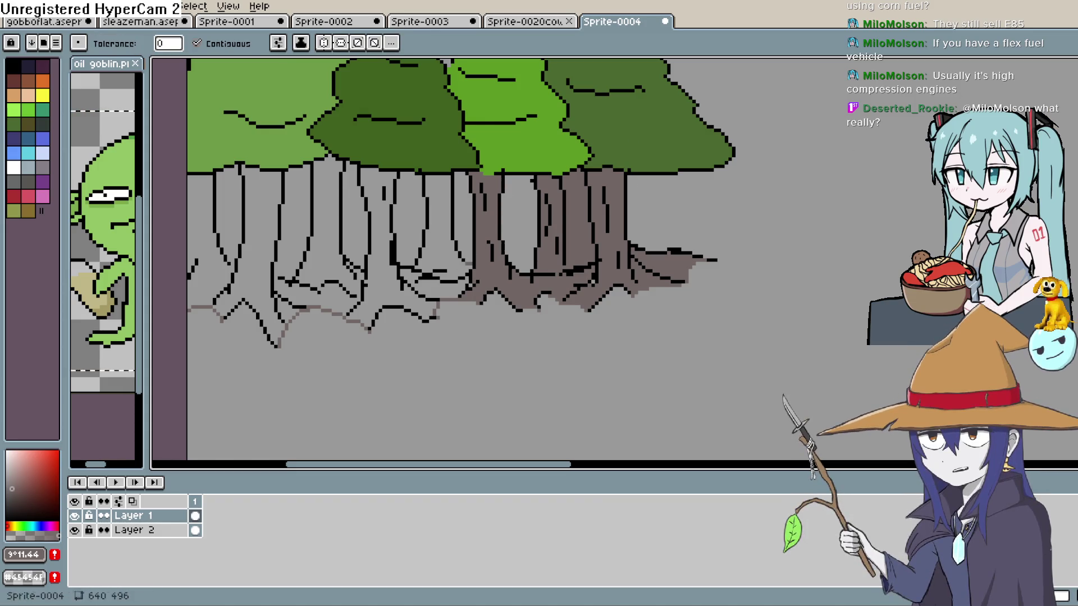
left_click(443, 224)
left_click(429, 283)
left_click(373, 244)
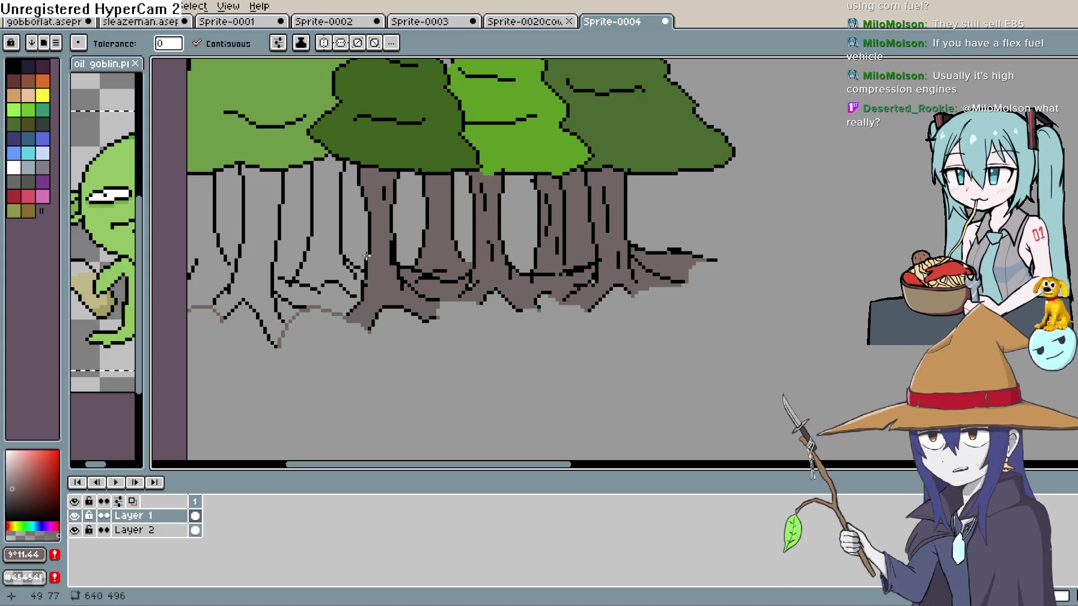
Step: Bucket-fill the left-hand trunk sections and the area left of the first trunk with brown
left_click_drag(365, 257, 488, 214)
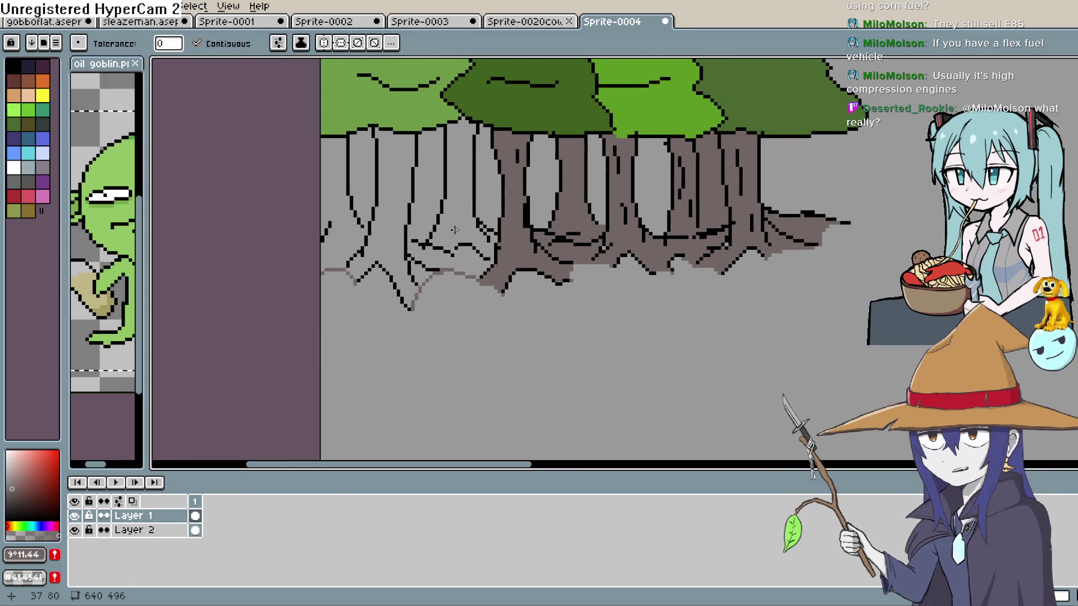
left_click(1069, 112)
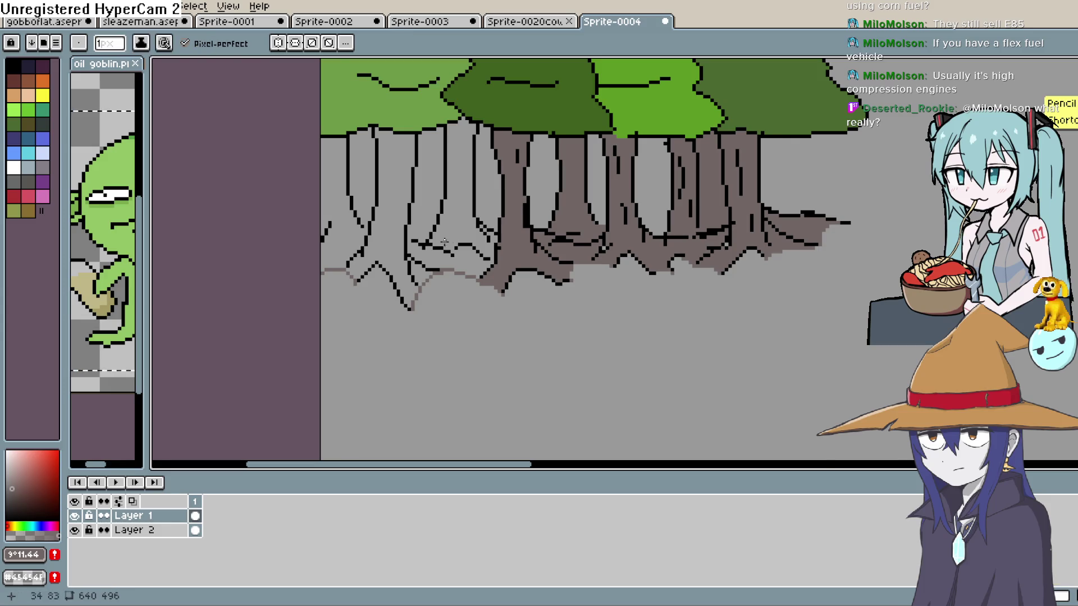
key("g")
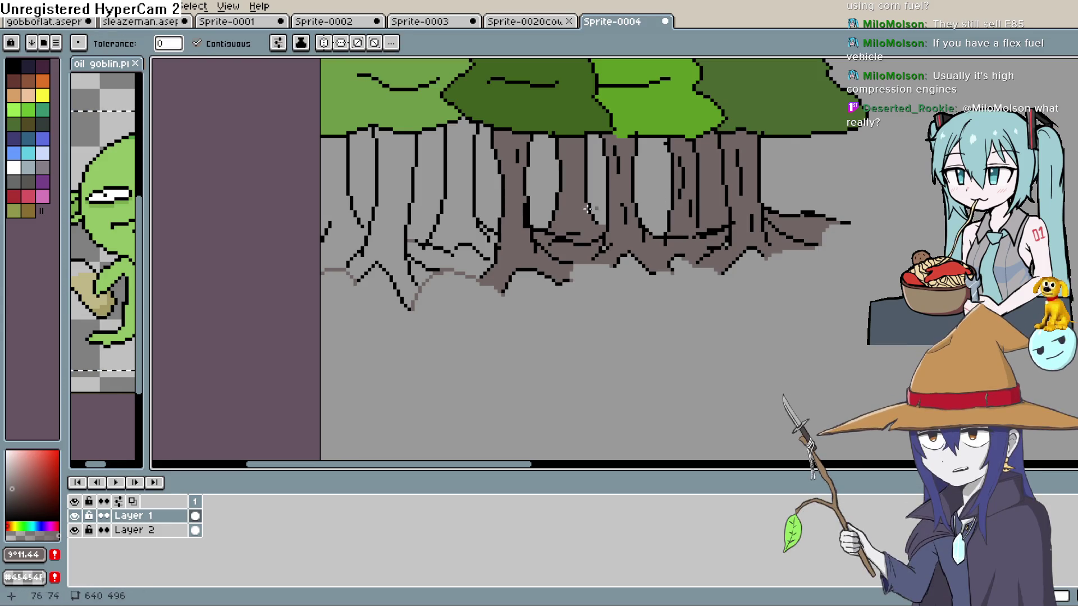
left_click(421, 248)
left_click(399, 240)
left_click(359, 228)
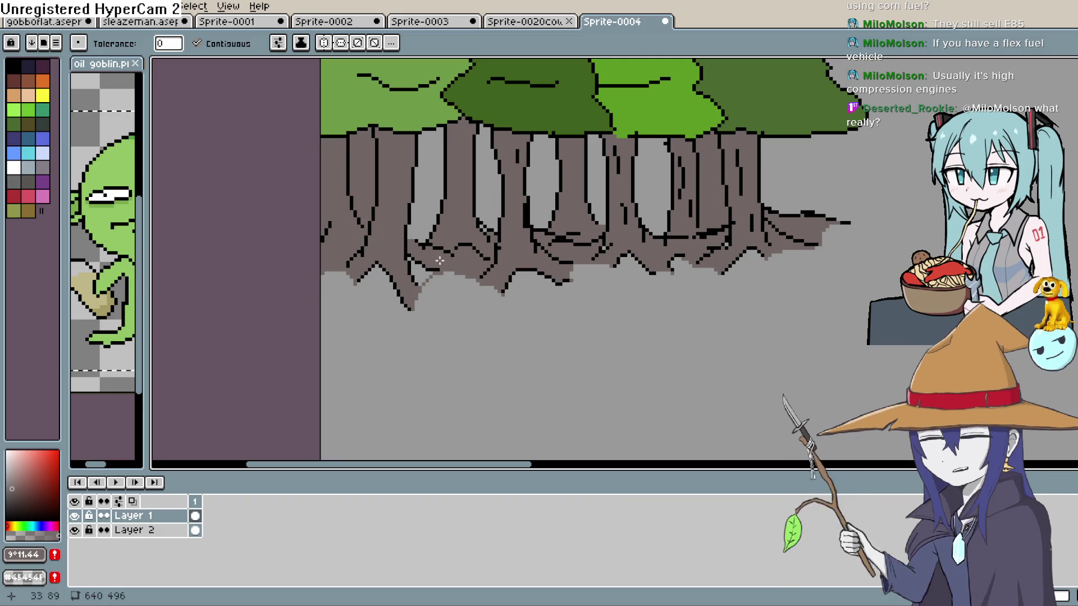
left_click(1069, 112)
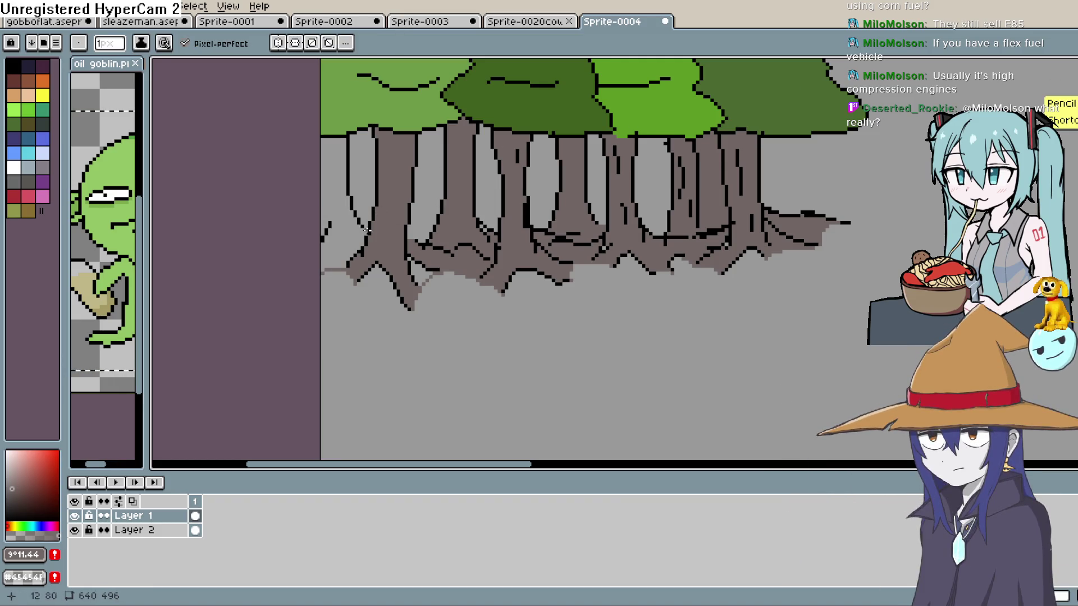
left_click(1073, 186)
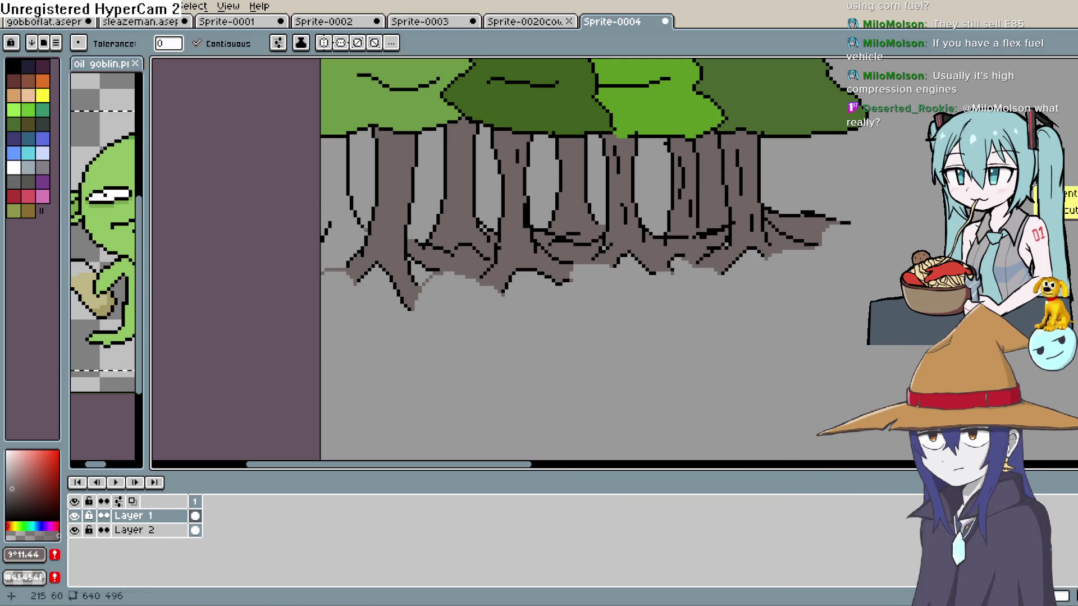
left_click(347, 164)
scroll(431, 166, "down", 3)
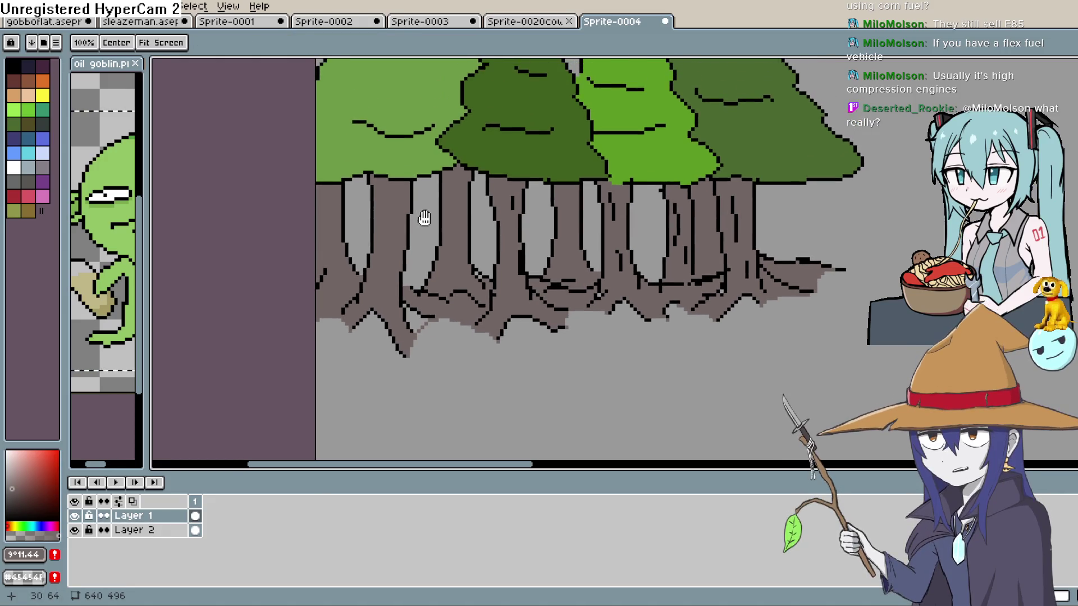
Step: Pan and zoom along the tree row to check the brown-filled trunks
scroll(490, 211, "up", 2)
scroll(490, 211, "up", 2)
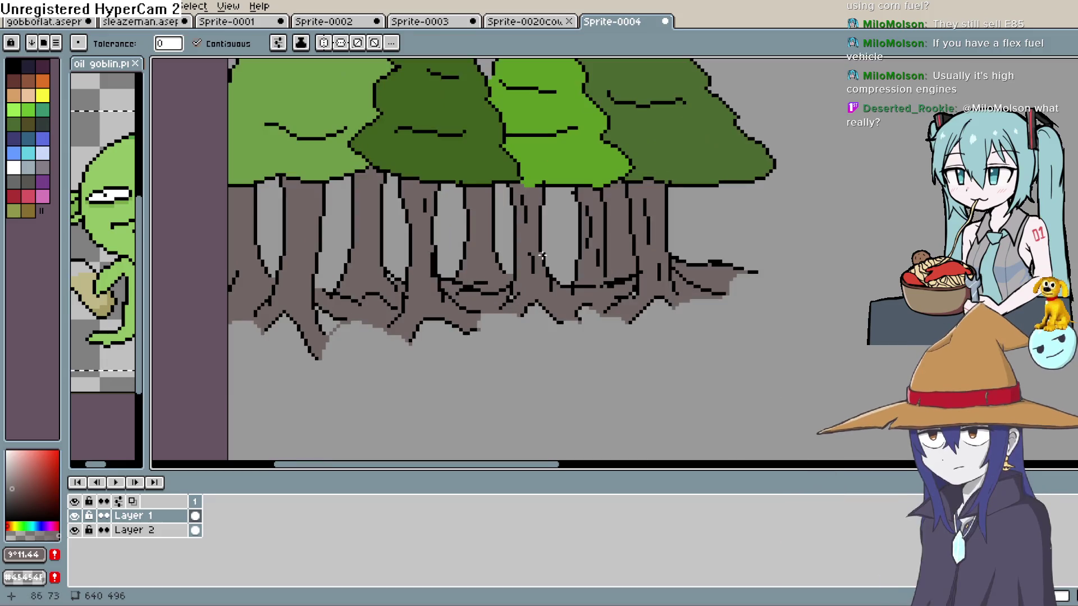
left_click_drag(524, 334, 498, 312)
scroll(573, 288, "down", 4)
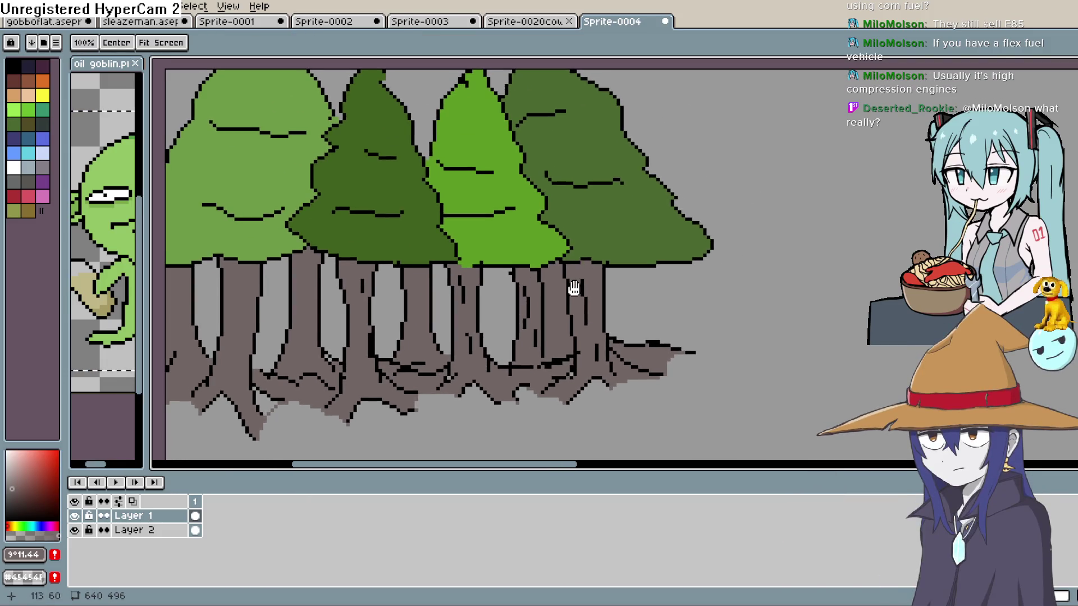
scroll(619, 309, "up", 4)
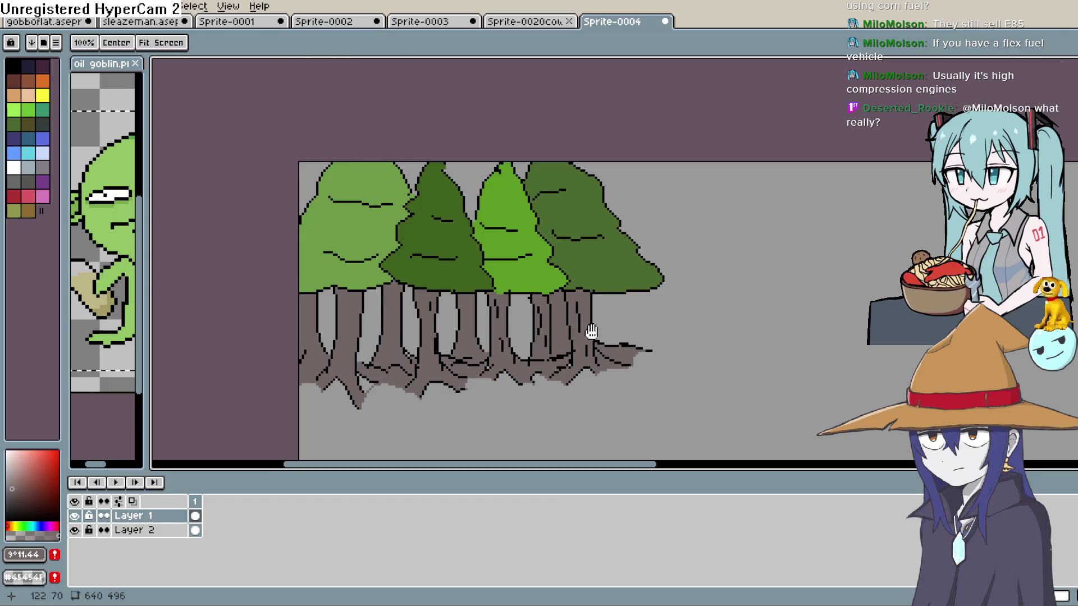
scroll(643, 240, "down", 5)
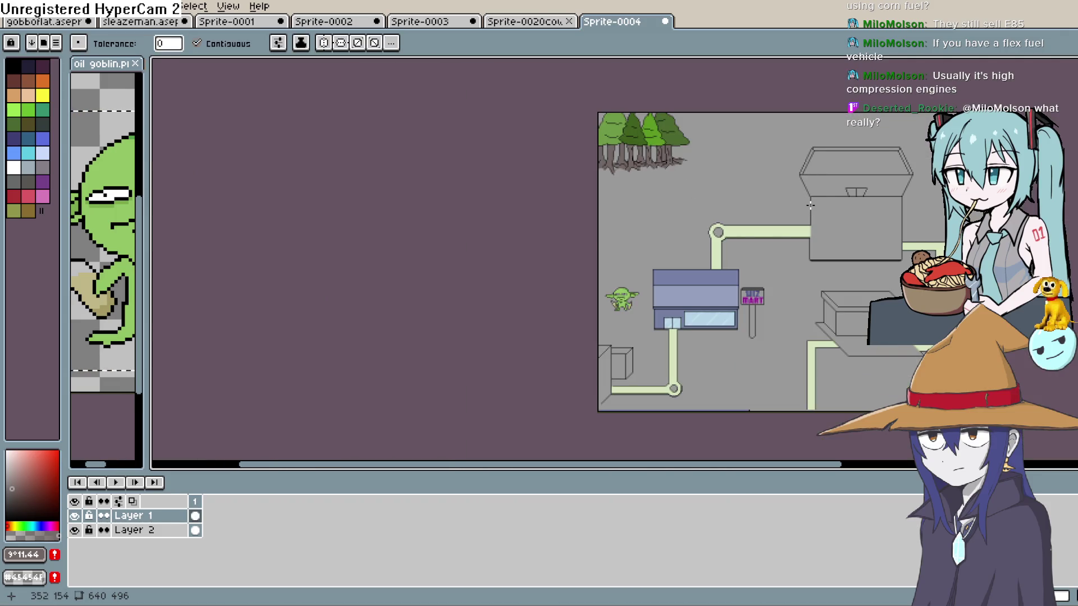
Step: Pull out to the whole map, then close in on the Wiz Mart shop area
left_click_drag(810, 205, 759, 217)
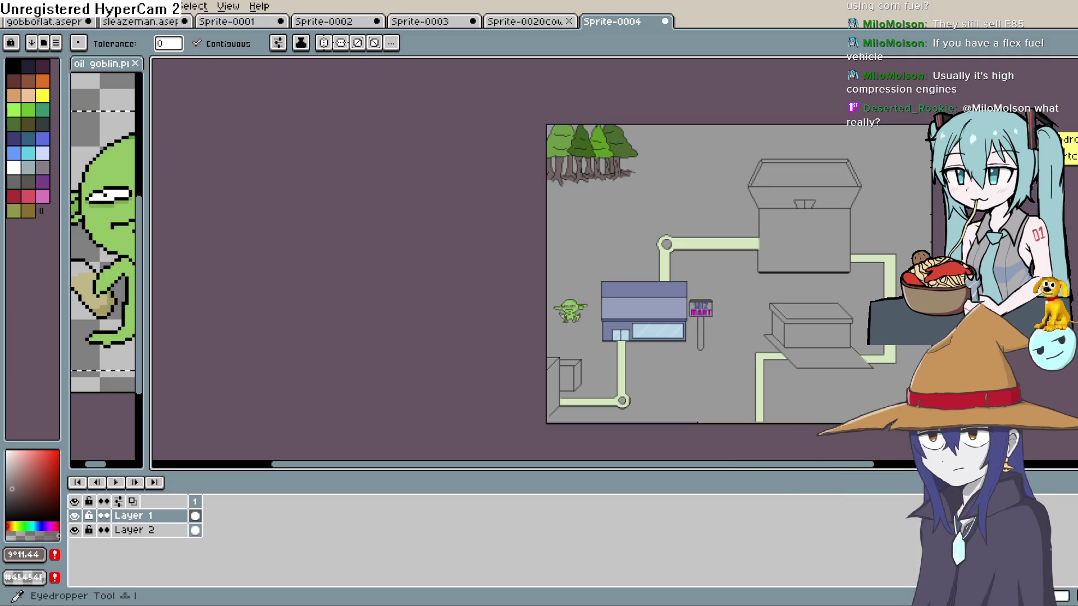
scroll(676, 241, "up", 2)
mouse_move(674, 241)
left_mouse_down()
mouse_move(599, 206)
mouse_move(566, 247)
mouse_move(505, 258)
mouse_move(541, 281)
mouse_move(546, 264)
left_mouse_up()
scroll(601, 202, "down", 1)
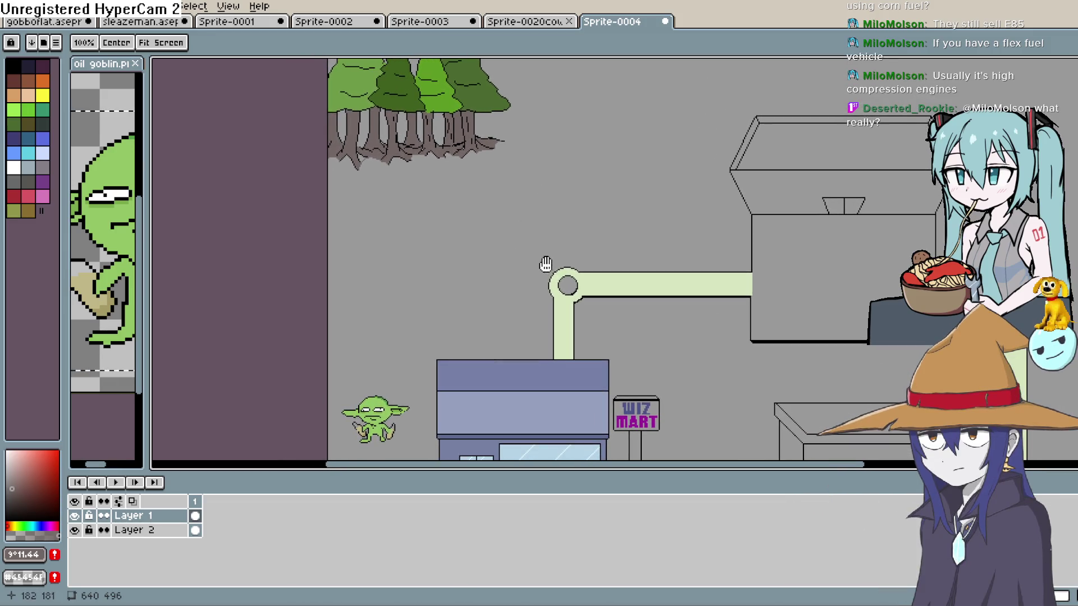
key("w")
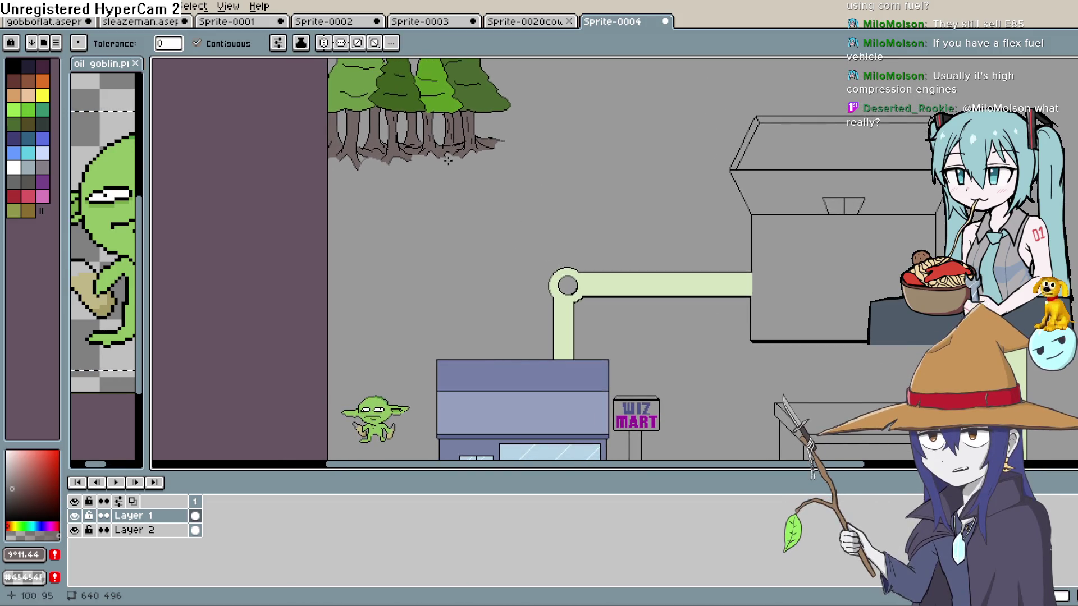
key("h")
mouse_move(626, 158)
left_mouse_down()
mouse_move(618, 192)
mouse_move(618, 159)
mouse_move(609, 201)
mouse_move(594, 197)
mouse_move(601, 191)
mouse_move(596, 200)
mouse_move(608, 181)
left_mouse_up()
key("g")
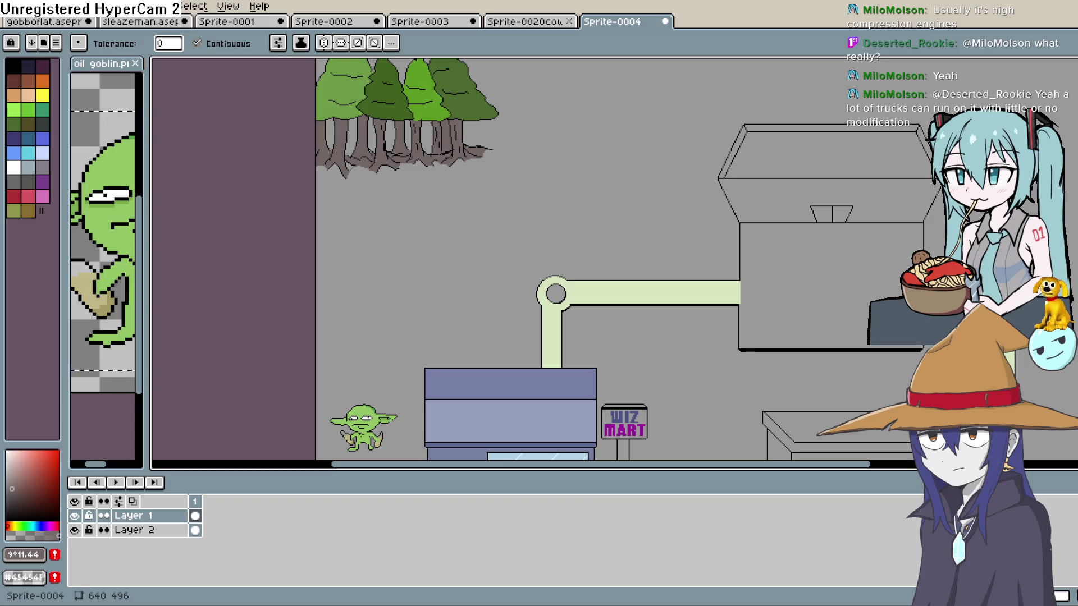
scroll(664, 224, "down", 3)
scroll(664, 224, "up", 3)
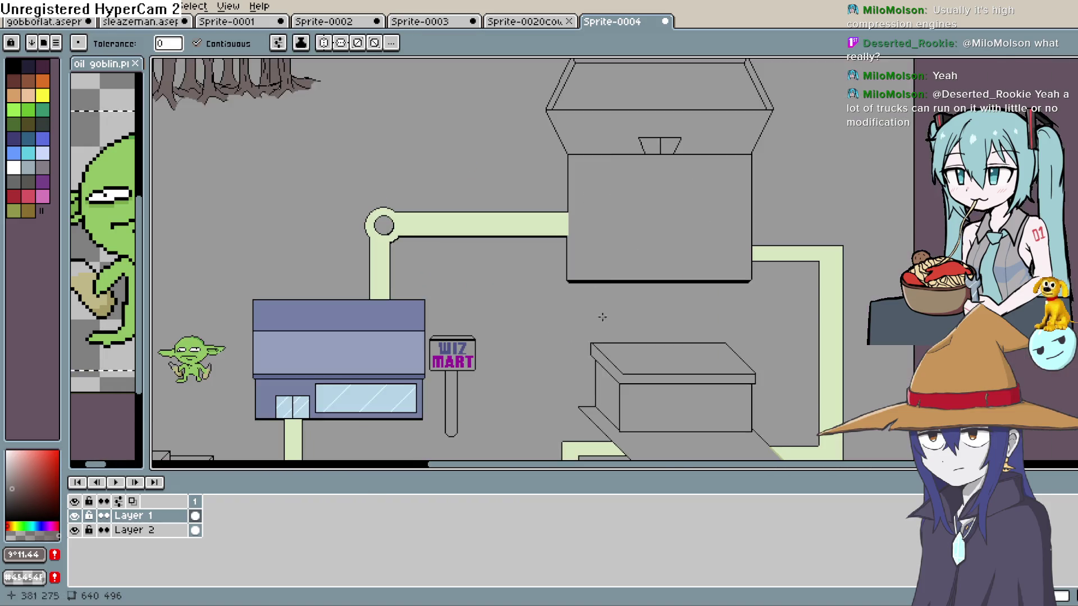
left_click_drag(568, 354, 617, 236)
scroll(188, 407, "up", 2)
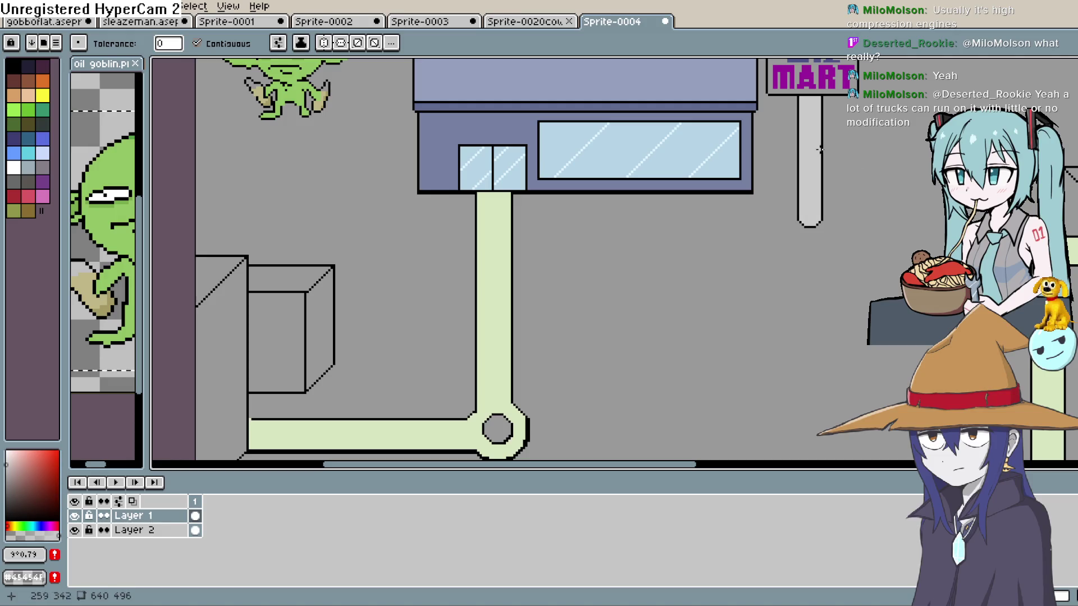
left_click_drag(851, 143, 758, 307)
left_click_drag(7, 473, 6, 462)
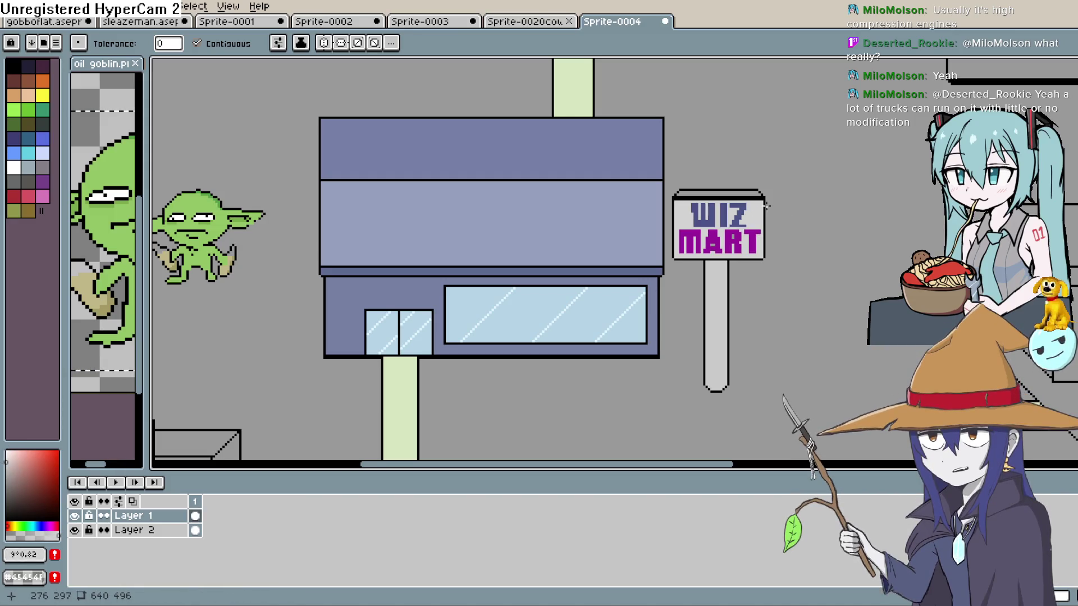
left_click(12, 526)
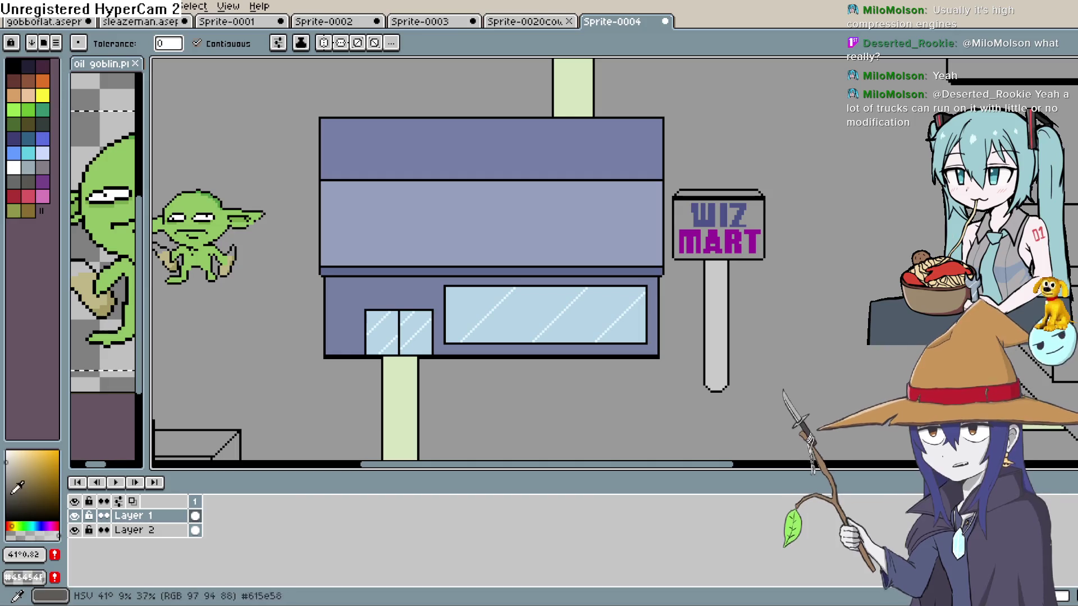
left_click(6, 484)
scroll(699, 251, "up", 1)
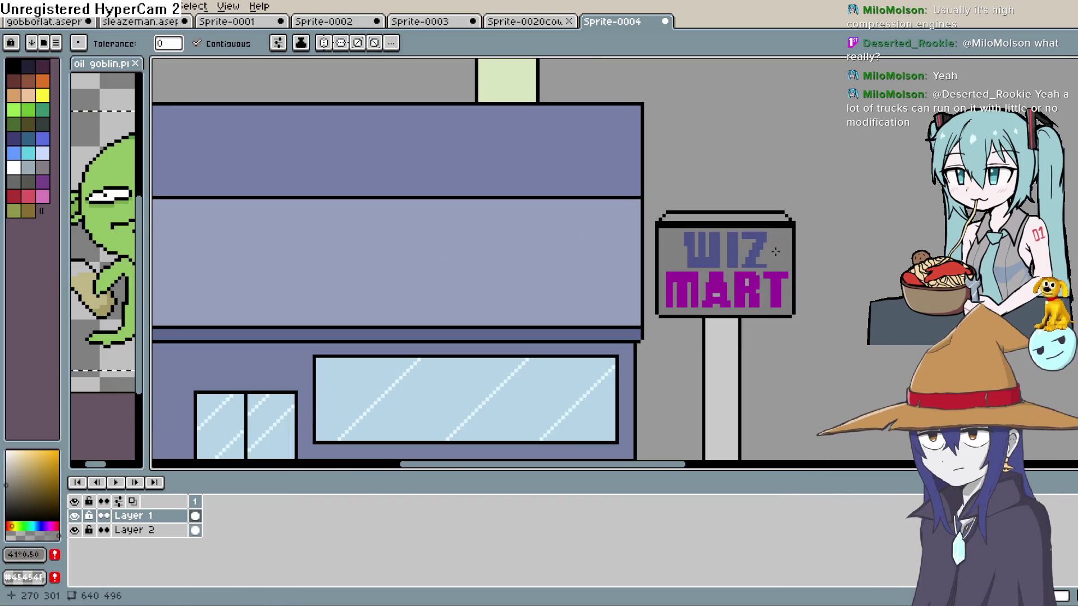
scroll(674, 230, "right", 2)
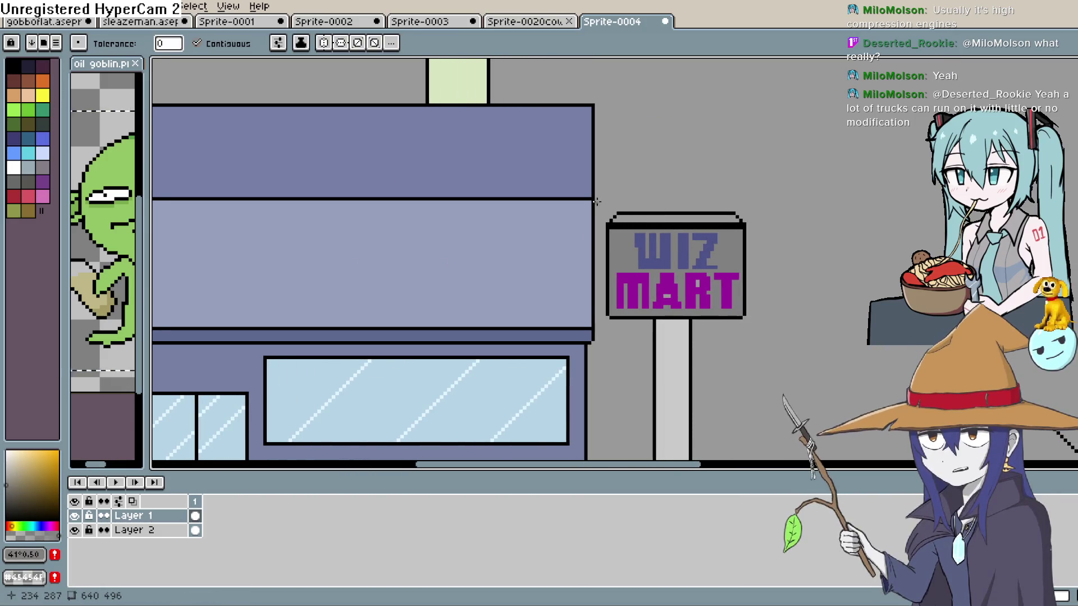
left_click_drag(583, 219, 561, 237)
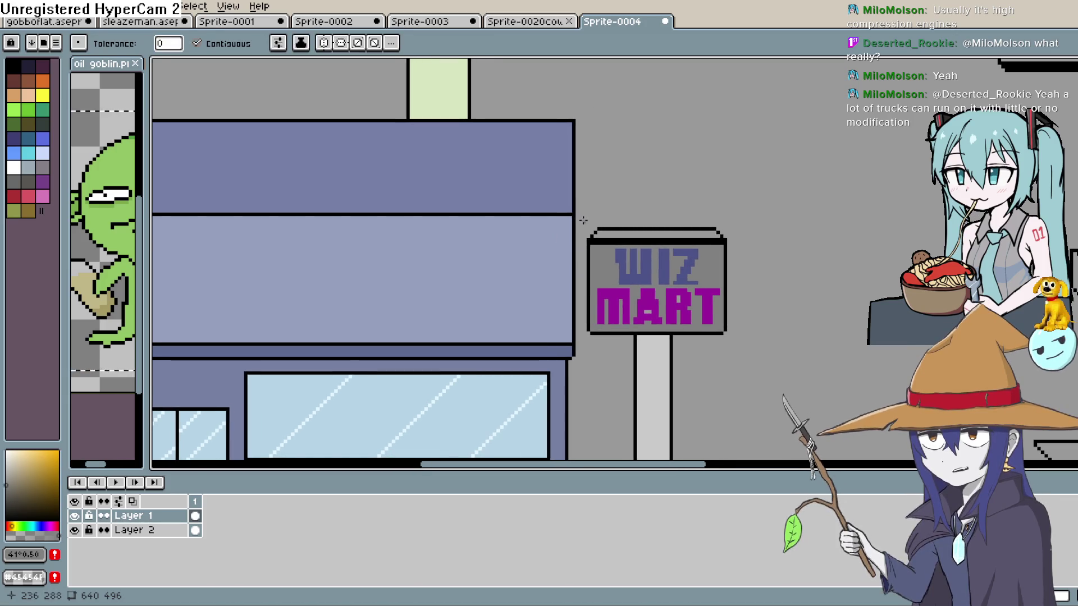
mouse_move(585, 224)
left_mouse_down()
mouse_move(556, 212)
mouse_move(546, 220)
left_mouse_up()
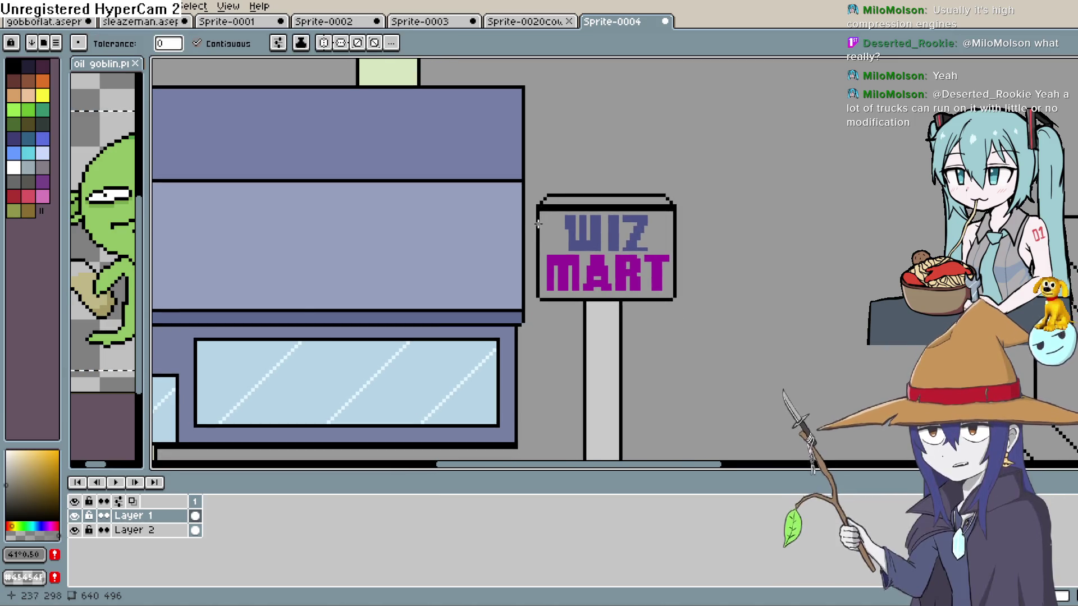
left_click(7, 476)
Step: Choose a light lavender drawing colour and pan toward the sign
left_click_drag(12, 526, 40, 526)
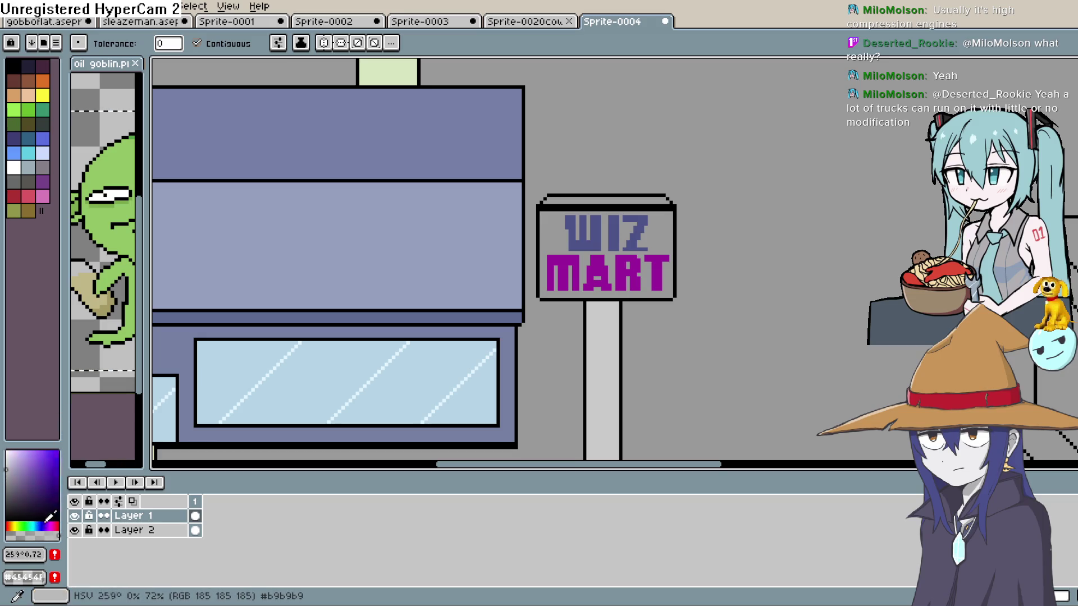
left_click(15, 452)
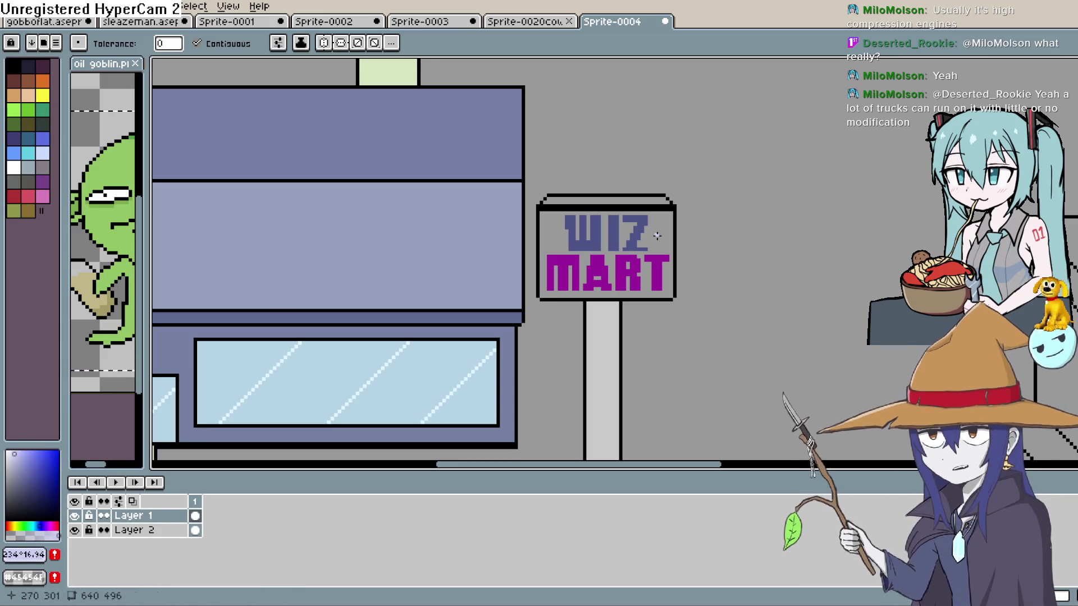
left_click(18, 454)
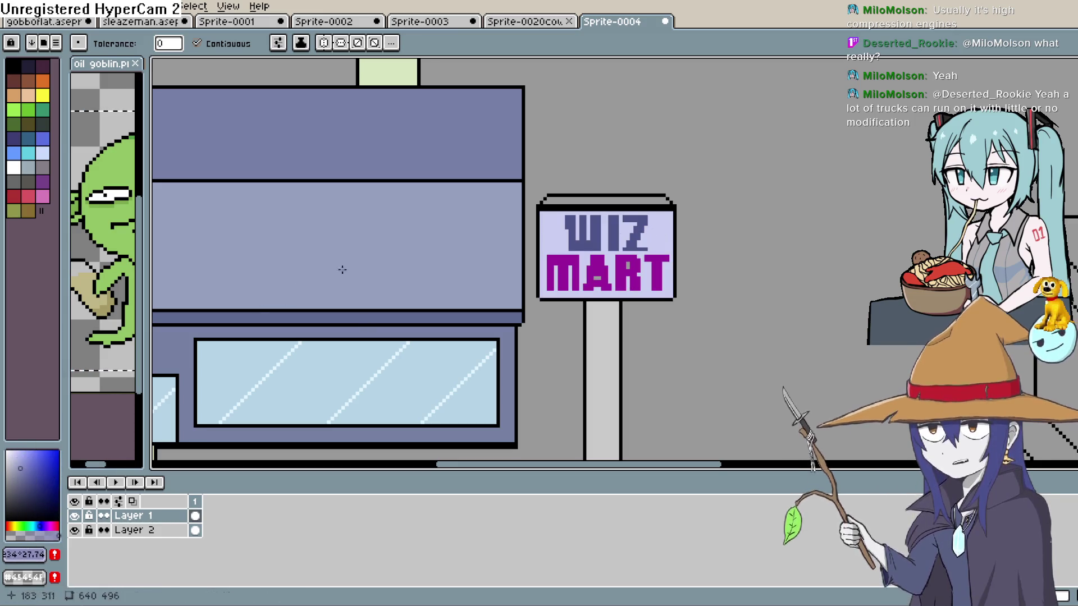
key("h")
left_click_drag(700, 194, 657, 184)
key("g")
Step: Zoom around the sign, then sample MART's purple and the Z's blue
scroll(657, 184, "up", 1)
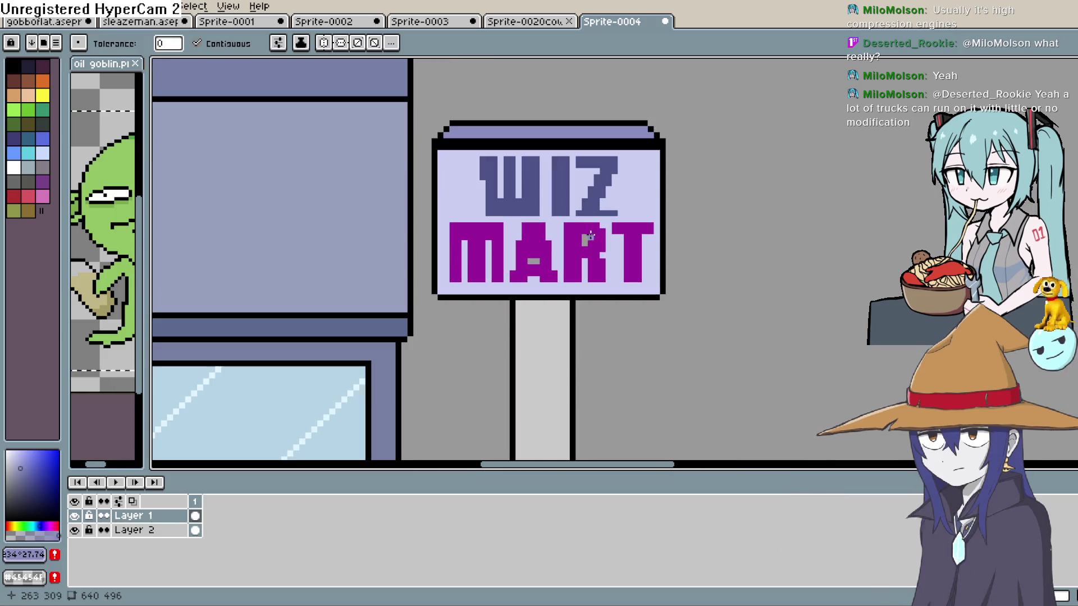
scroll(678, 206, "up", 1)
scroll(684, 222, "down", 3)
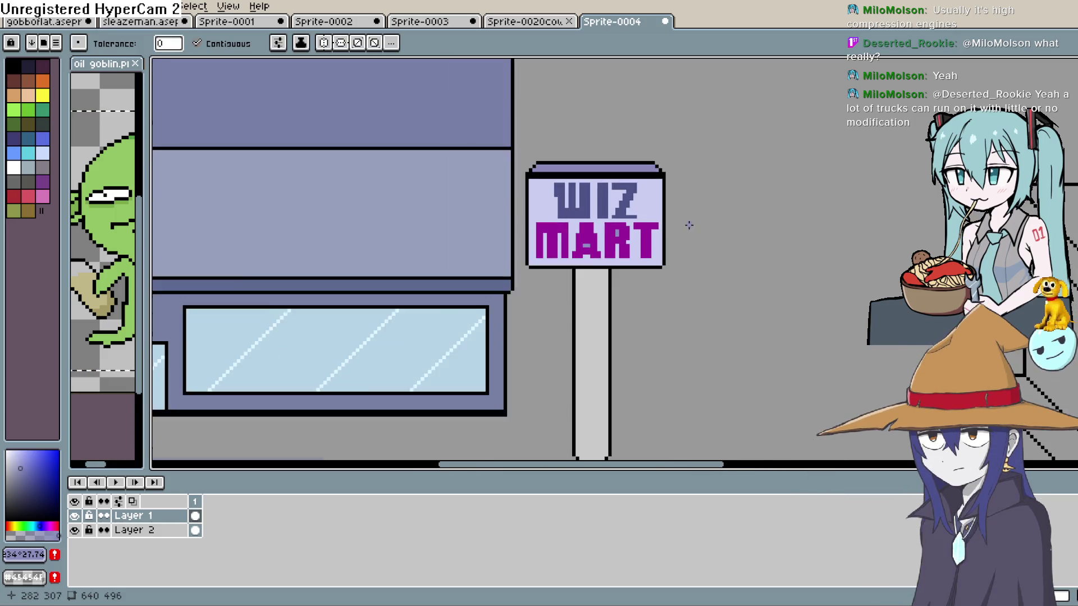
scroll(680, 229, "up", 4)
scroll(664, 216, "up", 2)
mouse_move(645, 229)
left_mouse_down()
mouse_move(650, 325)
mouse_move(674, 259)
mouse_move(638, 260)
left_mouse_up()
scroll(640, 269, "down", 1)
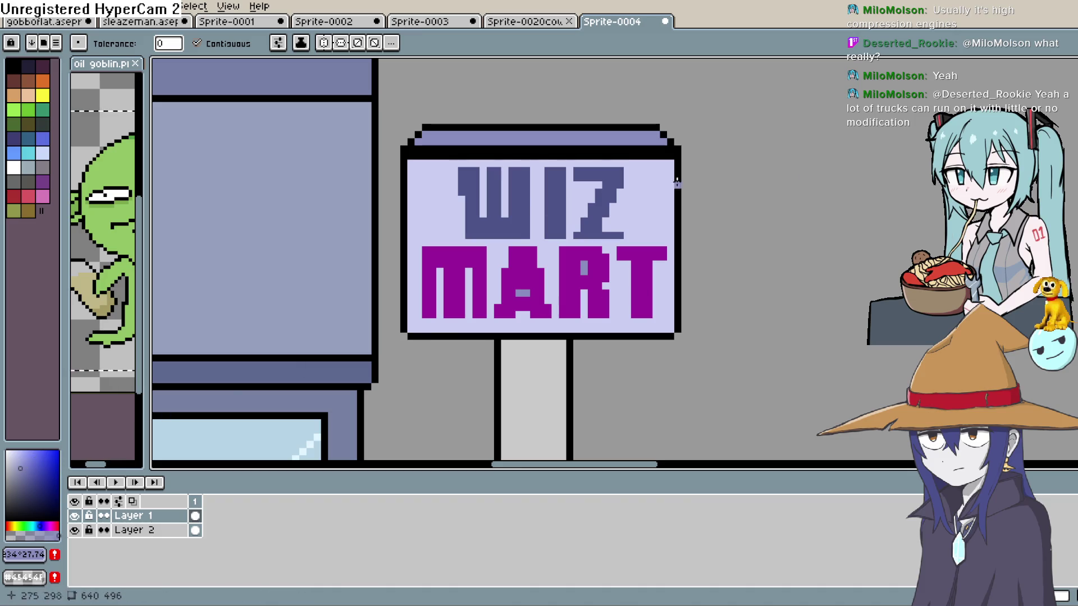
key("i")
left_click(584, 251)
left_click(592, 226)
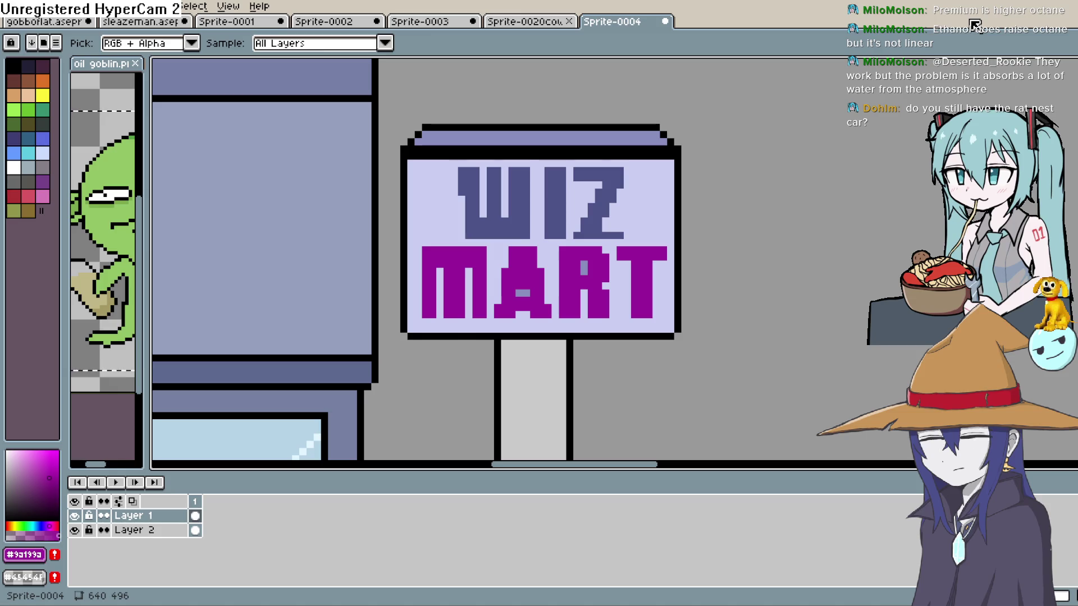
scroll(638, 221, "down", 2)
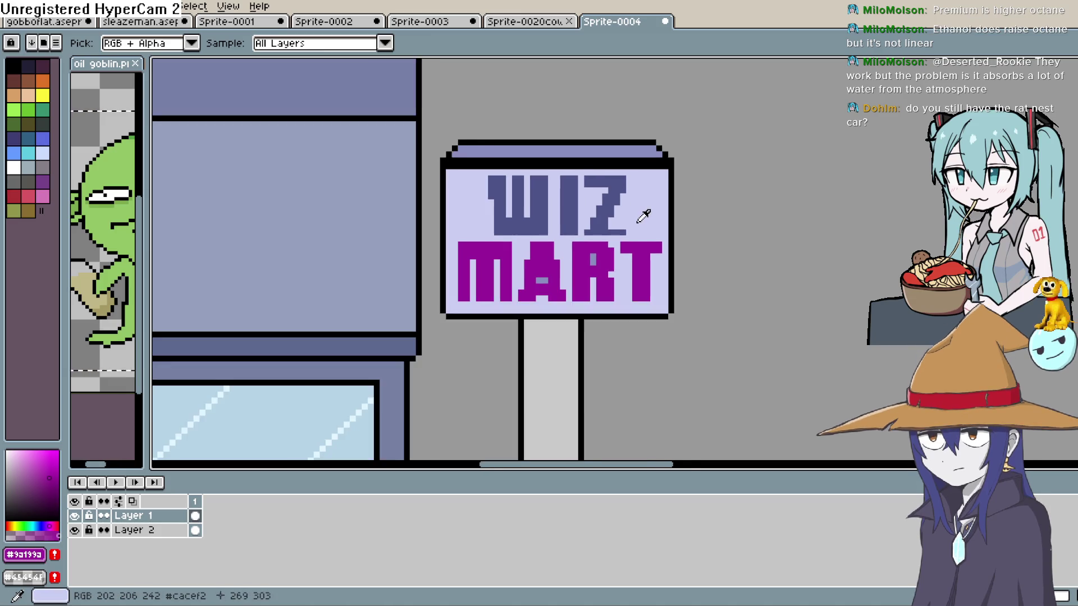
left_click(545, 205)
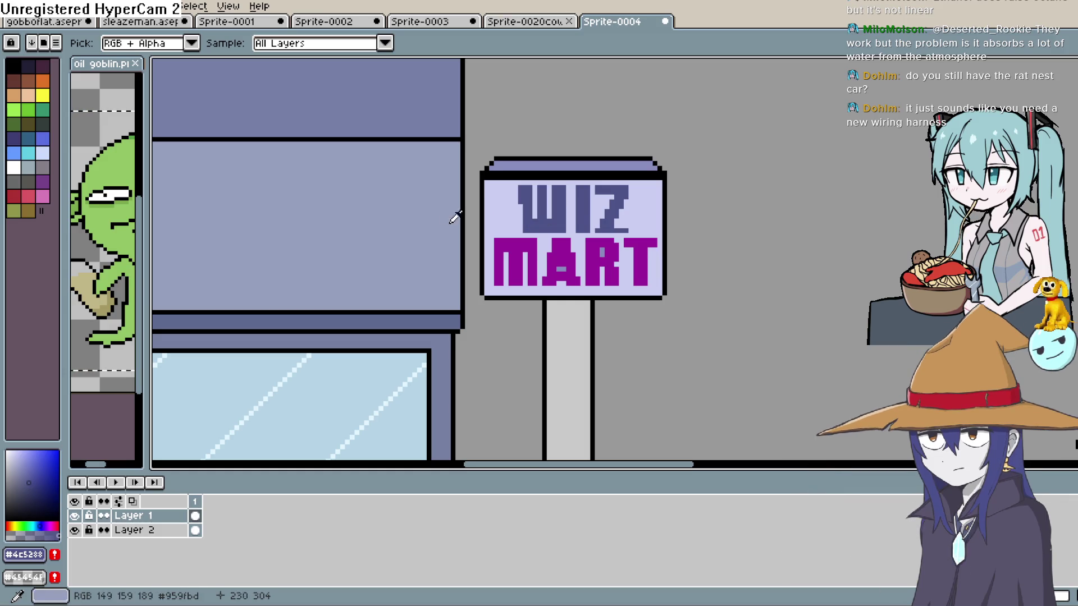
left_click_drag(22, 472, 21, 442)
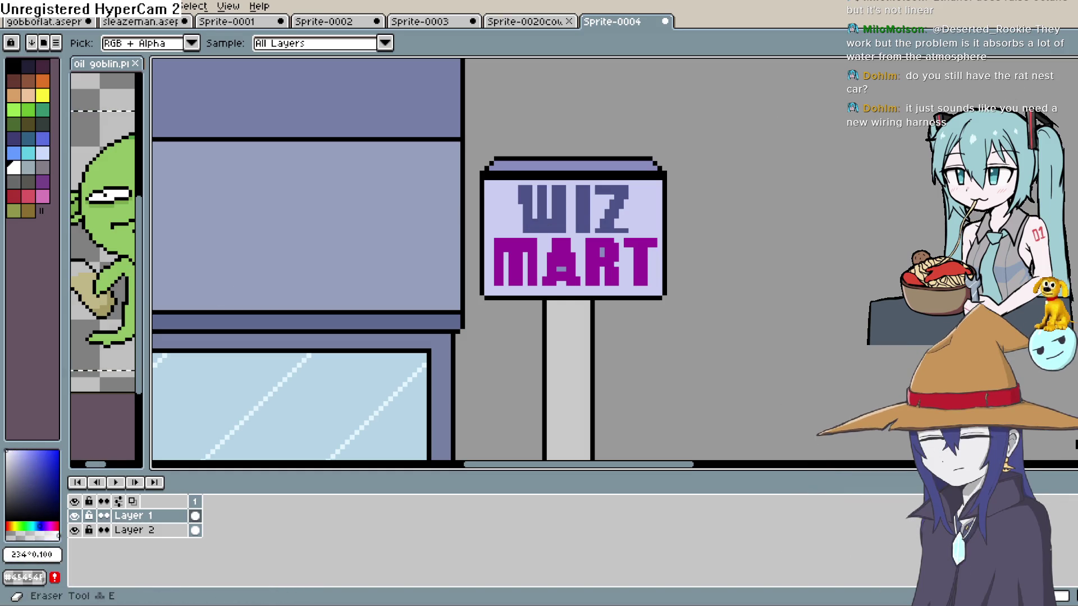
Step: Pencil white highlight lines inside, down the middle of, and beside the W
key("b")
scroll(578, 198, "up", 2)
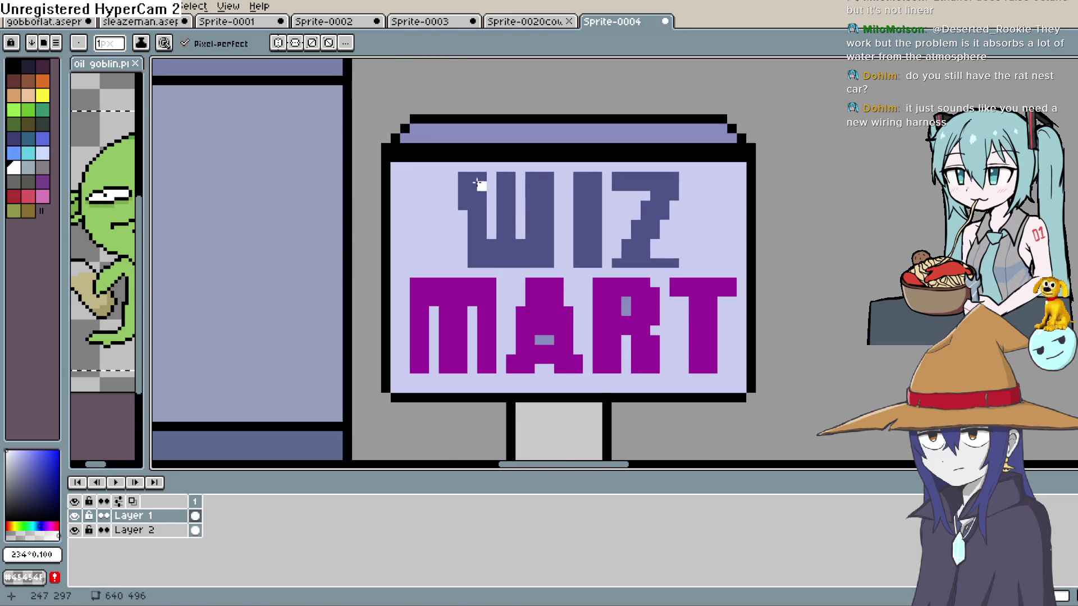
left_click_drag(490, 205, 490, 229)
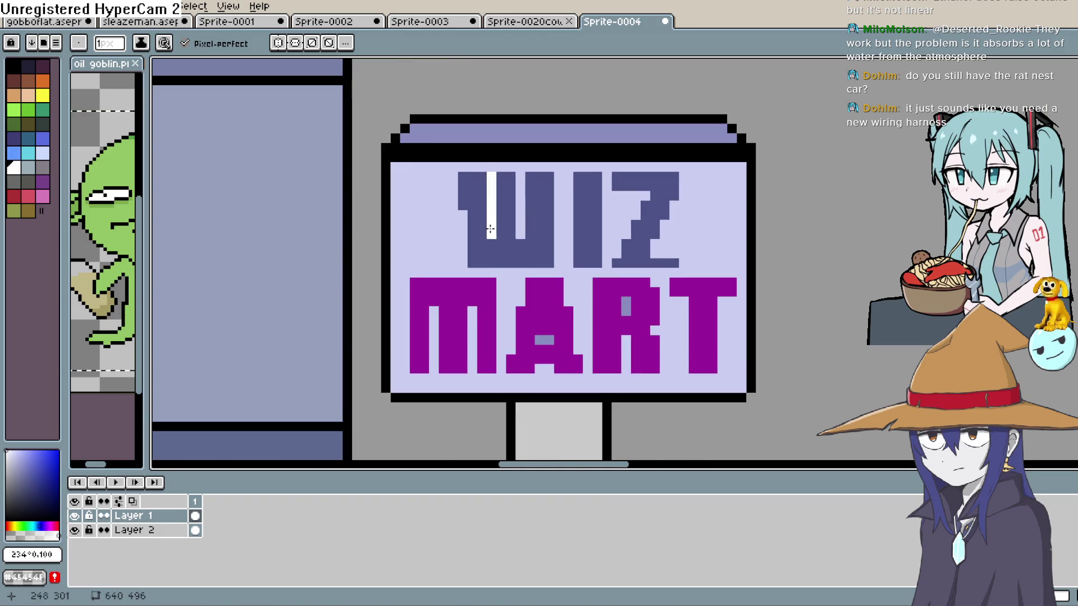
left_click_drag(522, 179, 518, 213)
left_click_drag(558, 177, 557, 213)
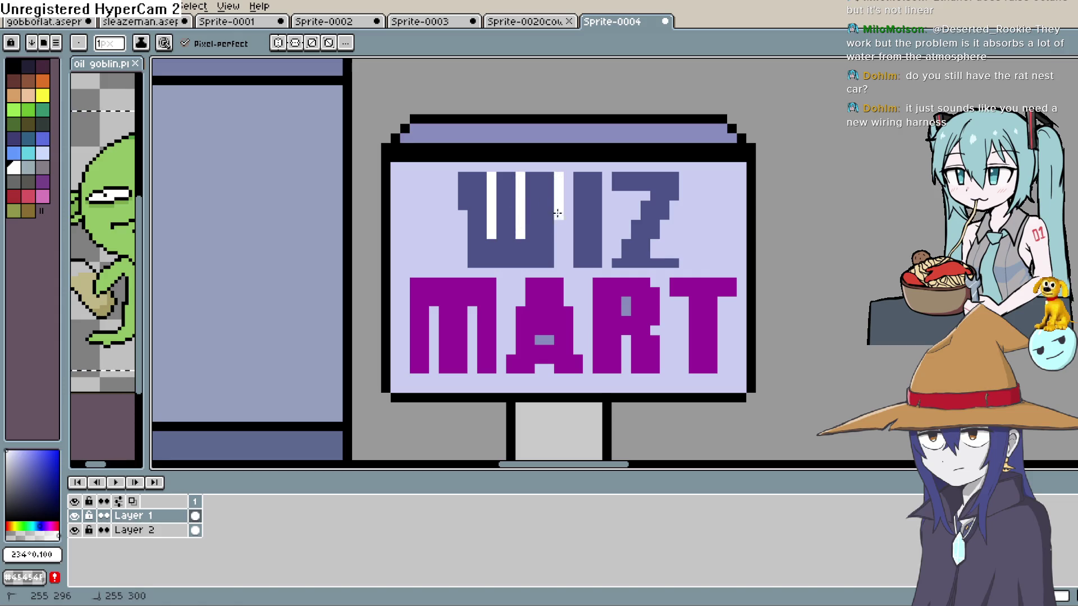
Step: Add white highlights on the I and the Z, undoing a stray stroke beside the M
left_click(618, 195)
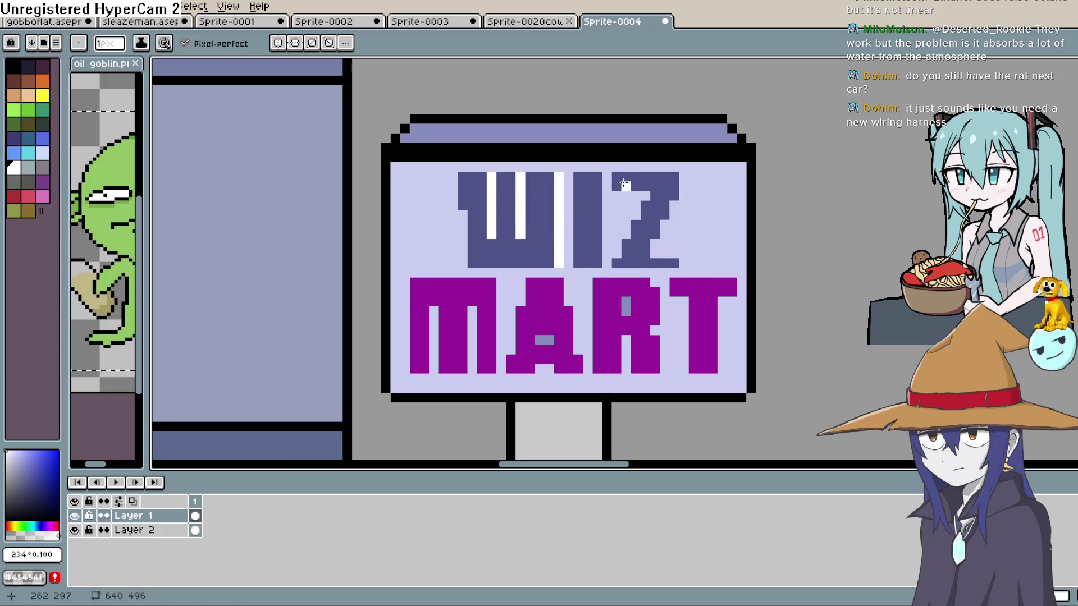
left_click_drag(607, 209, 606, 263)
left_click_drag(683, 176, 682, 185)
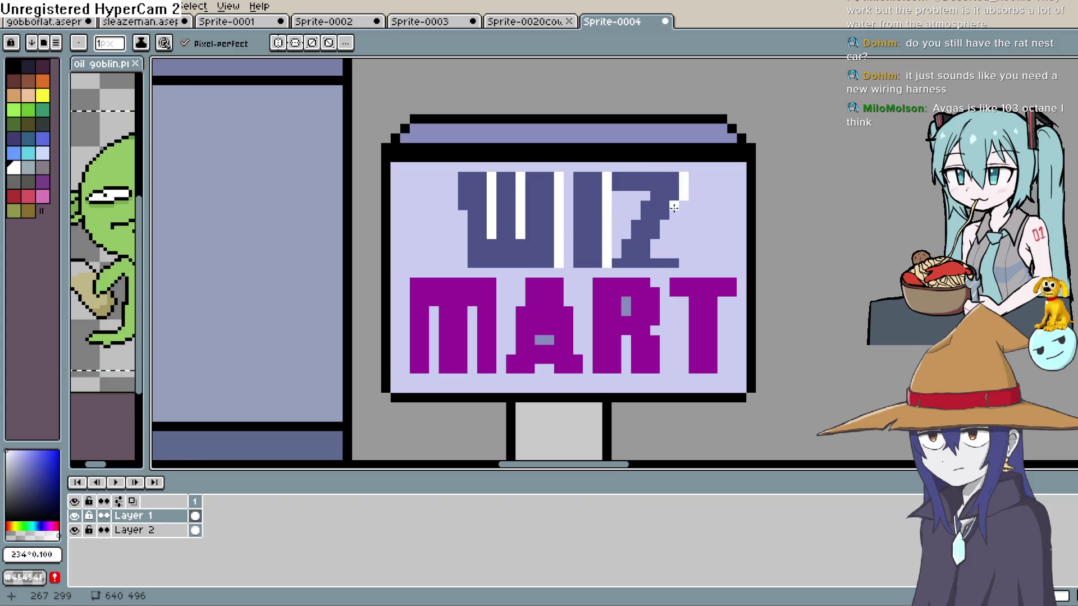
left_click(666, 223)
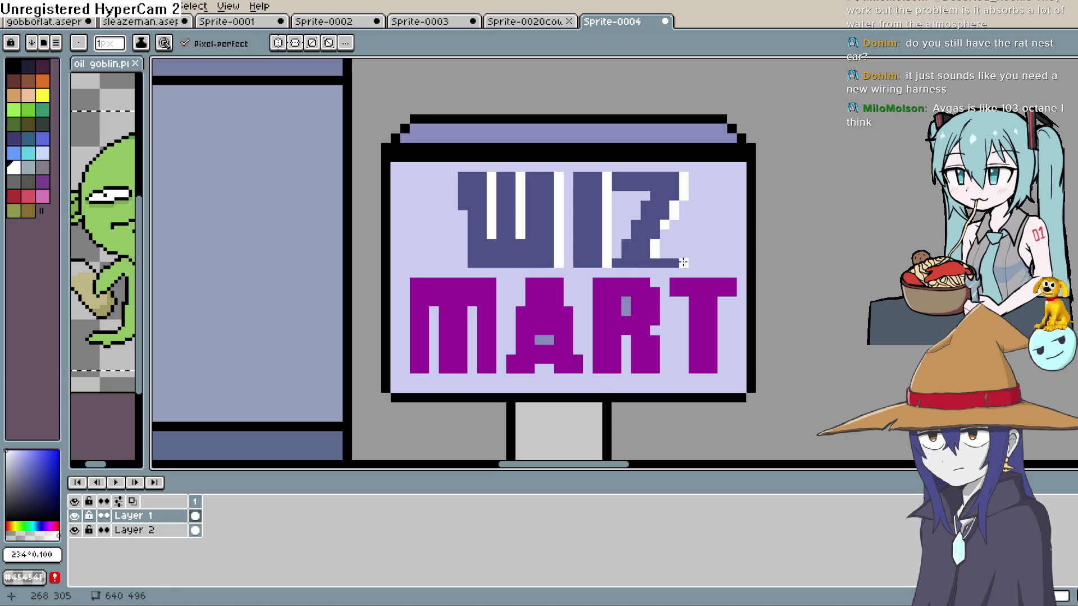
left_click(683, 262)
scroll(730, 236, "down", 1)
left_click_drag(559, 271, 562, 300)
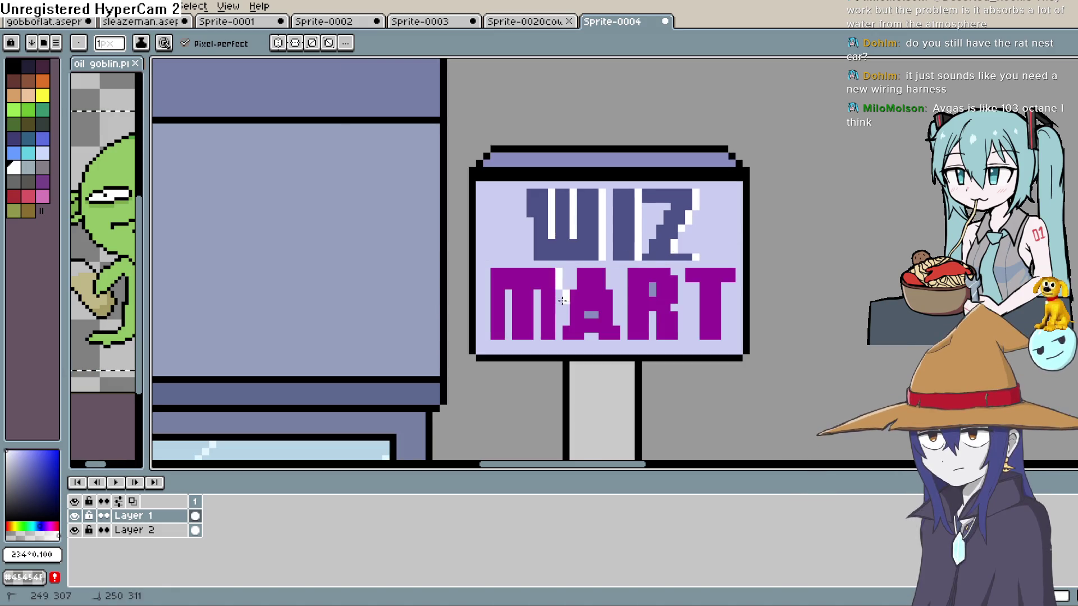
key("ctrl+z")
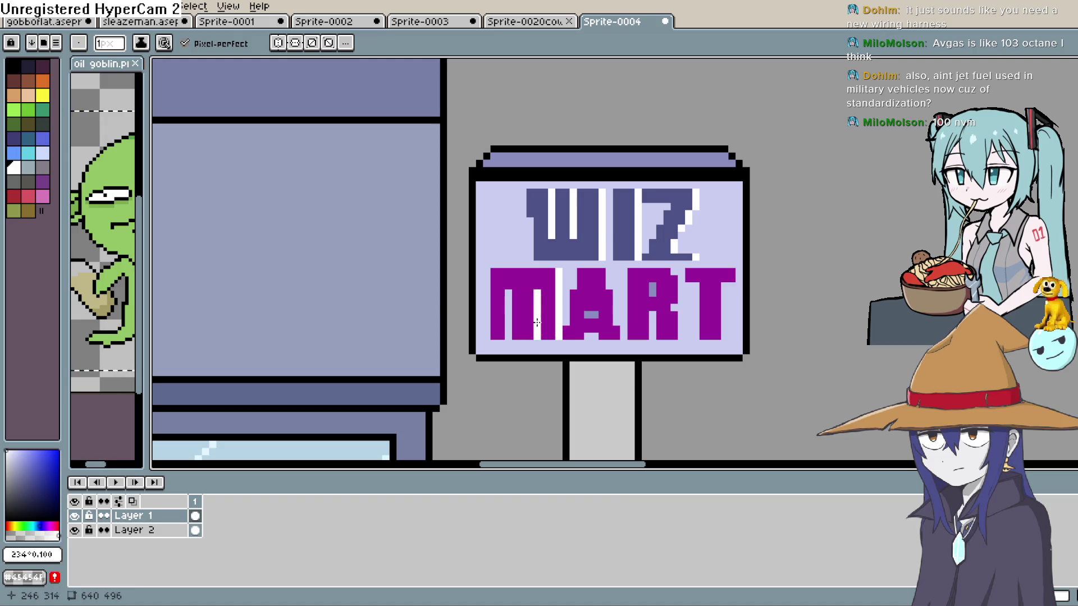
Step: Draw white highlights down the M's left stem and between the R and T
left_click_drag(508, 292, 514, 336)
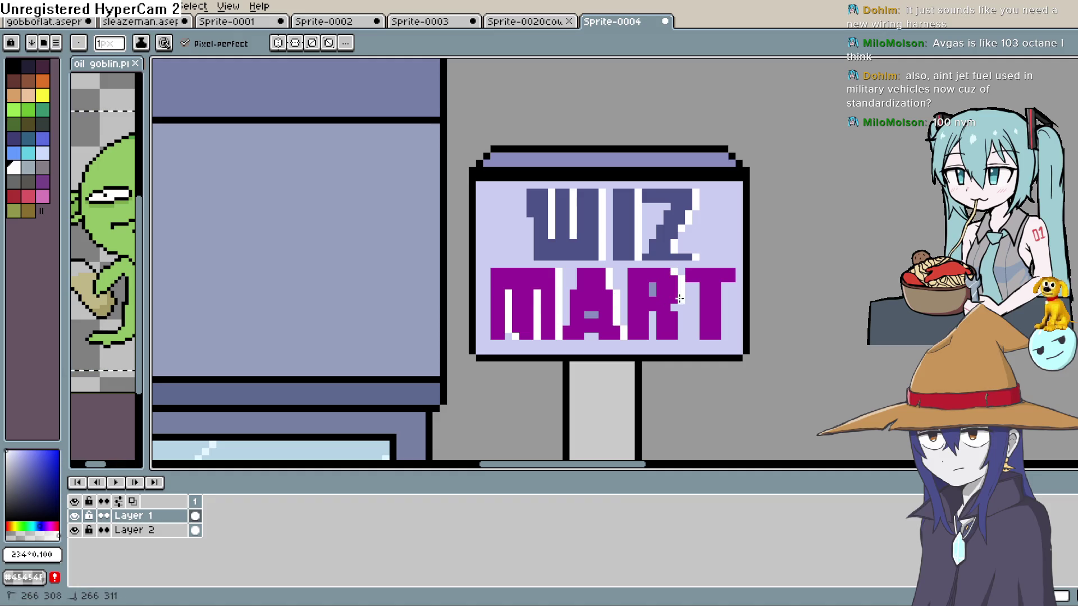
left_click_drag(680, 316, 679, 331)
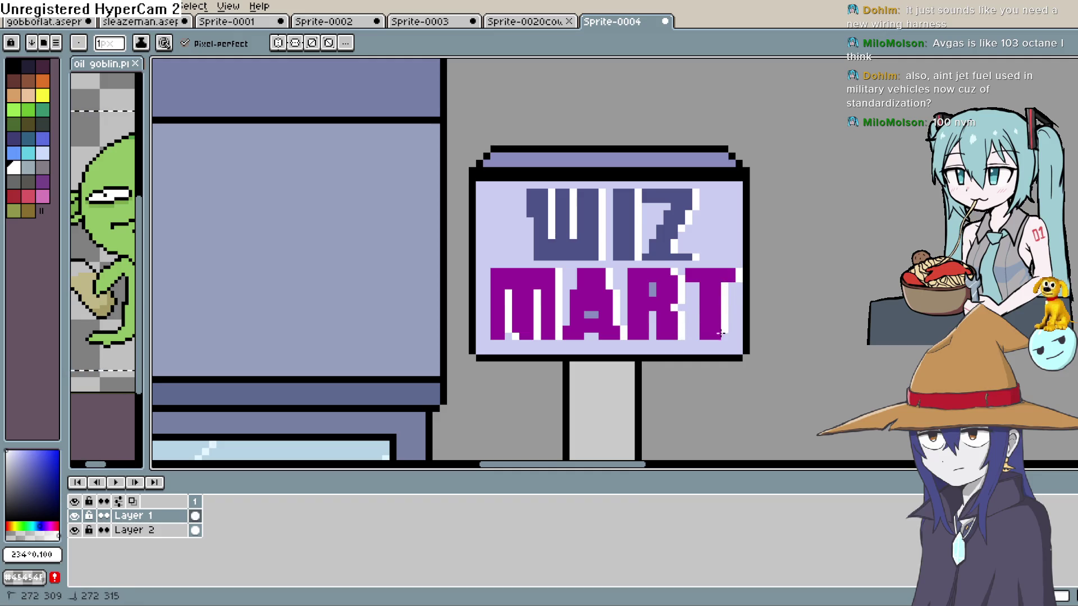
Step: Recolour one pixel at the bottom of the A in MART
scroll(768, 265, "down", 3)
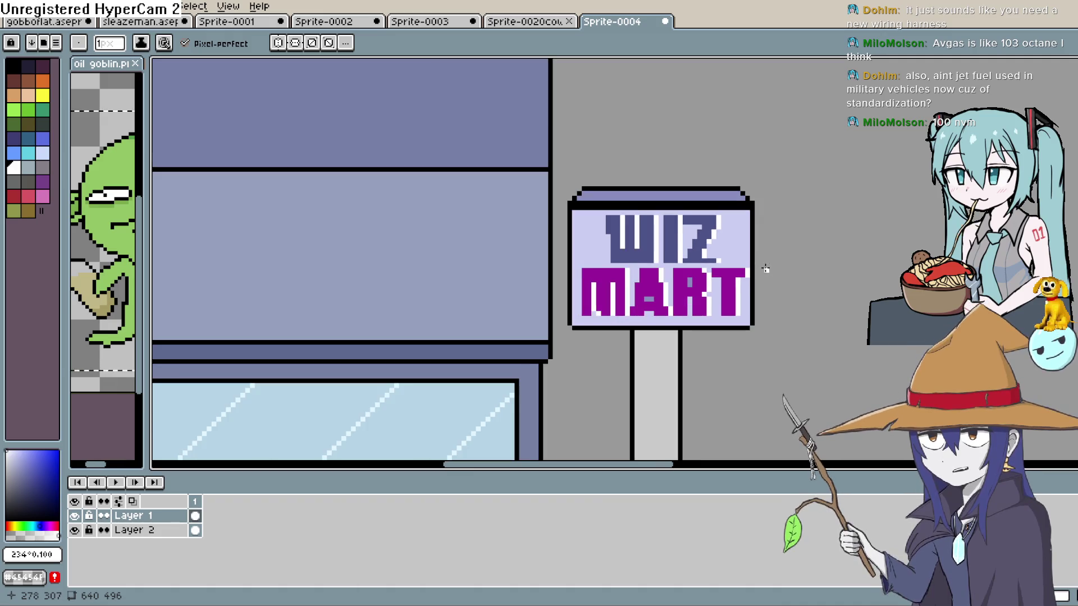
scroll(762, 269, "up", 2)
scroll(761, 271, "up", 3)
mouse_move(760, 271)
left_mouse_down()
mouse_move(707, 277)
mouse_move(711, 266)
left_mouse_up()
left_click(450, 340)
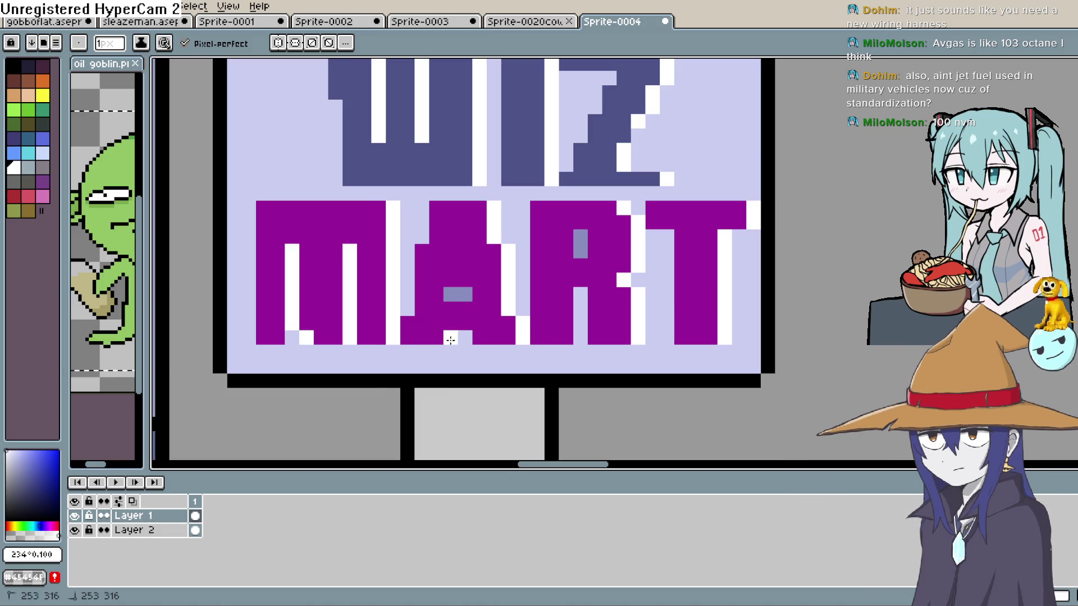
Step: Zoom out to review the whole storefront and sign
scroll(646, 235, "down", 3)
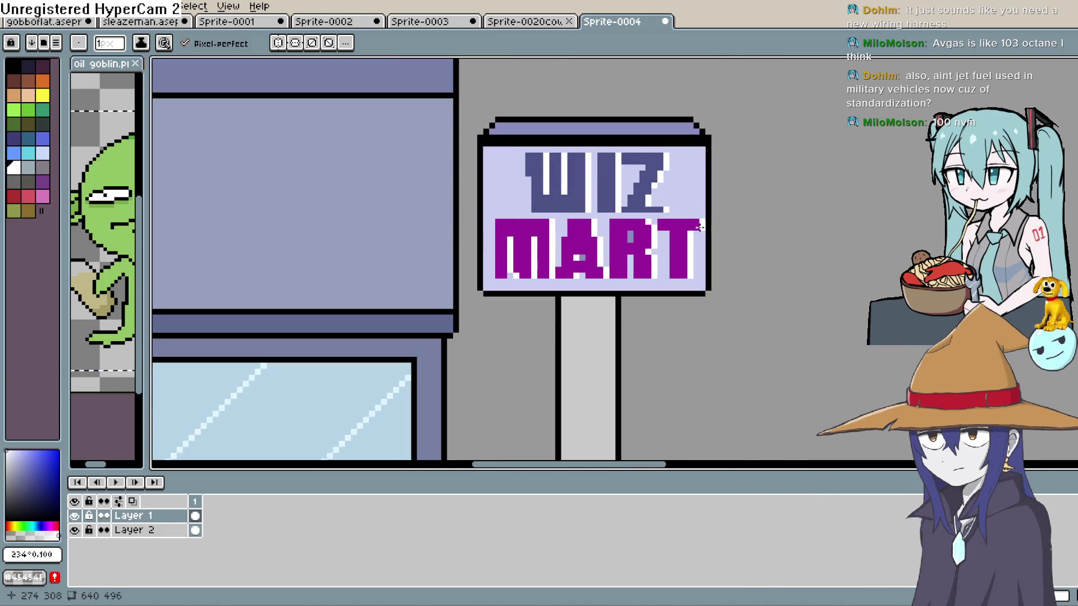
scroll(628, 232, "up", 2)
scroll(627, 232, "down", 3)
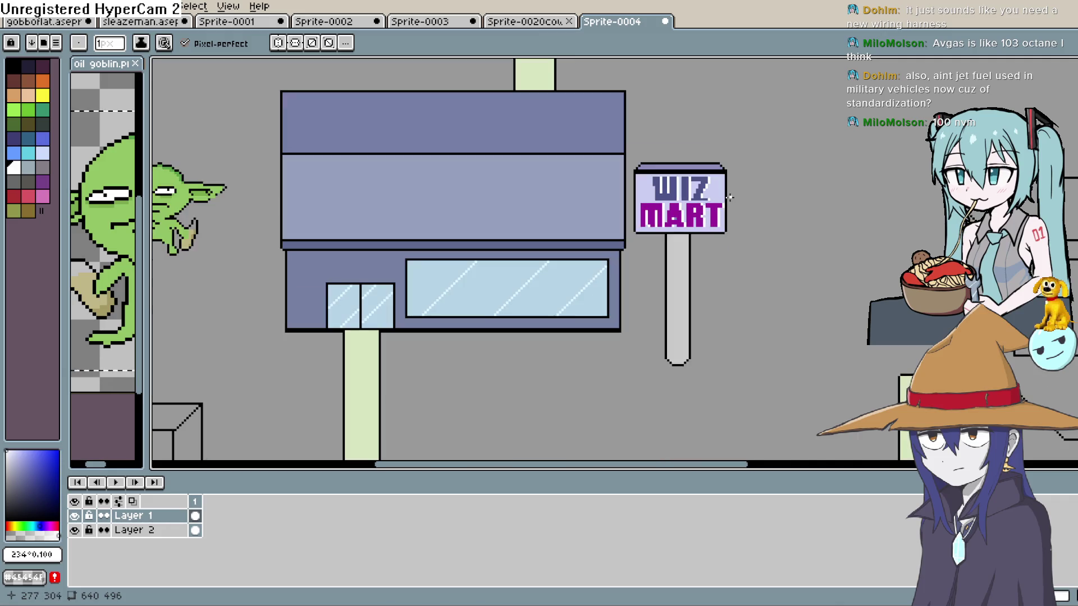
left_click_drag(721, 223, 698, 270)
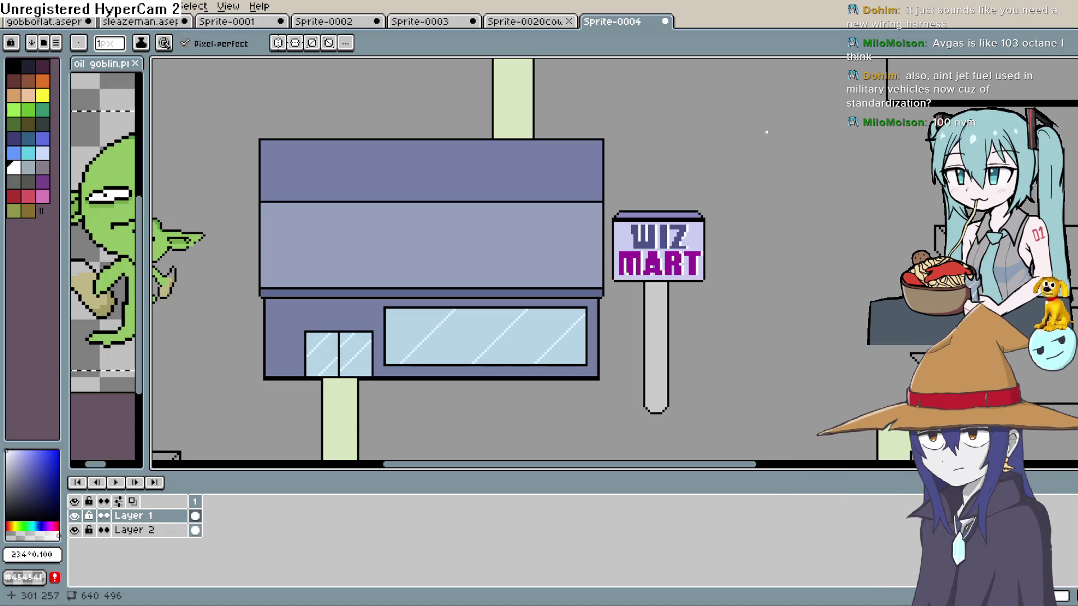
key("i")
scroll(752, 199, "up", 3)
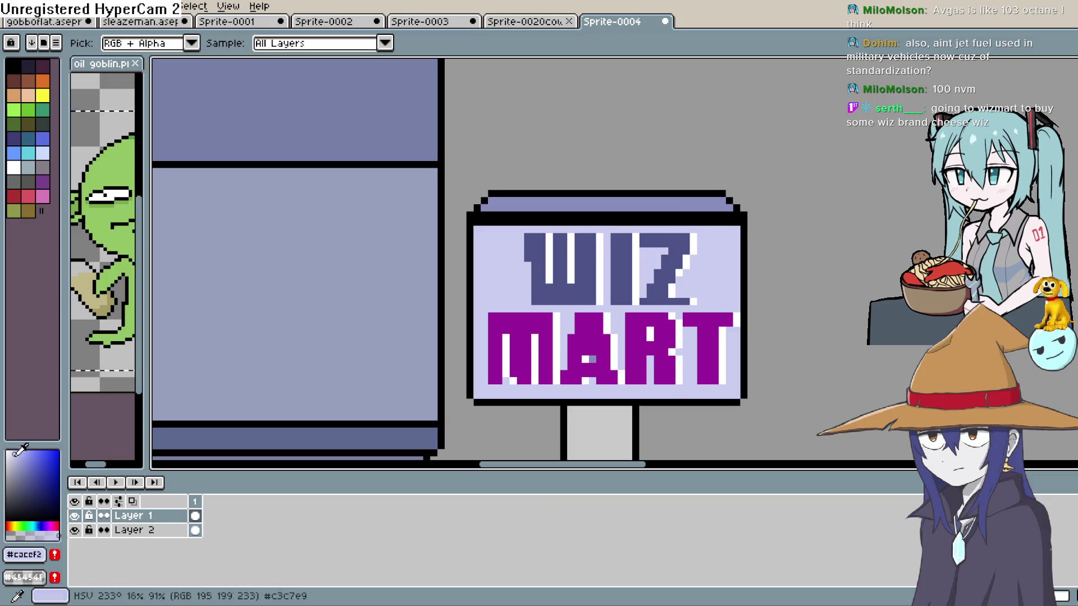
Step: Draw a light line along the top inner edge of the WIZ MART sign panel
key("e")
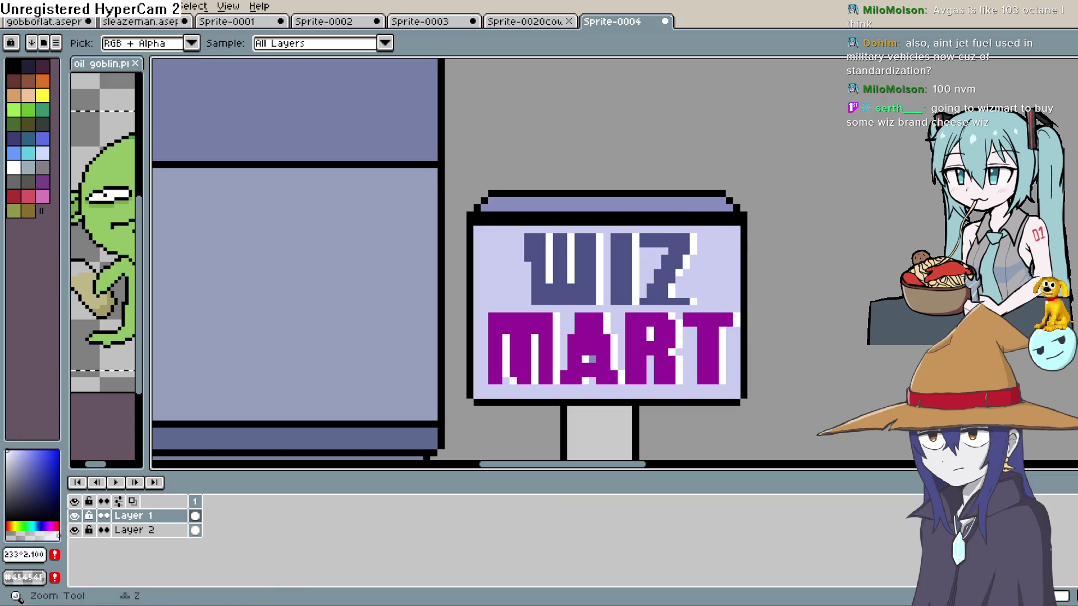
key("l")
mouse_move(482, 216)
left_mouse_down()
mouse_move(737, 221)
mouse_move(474, 219)
left_mouse_up()
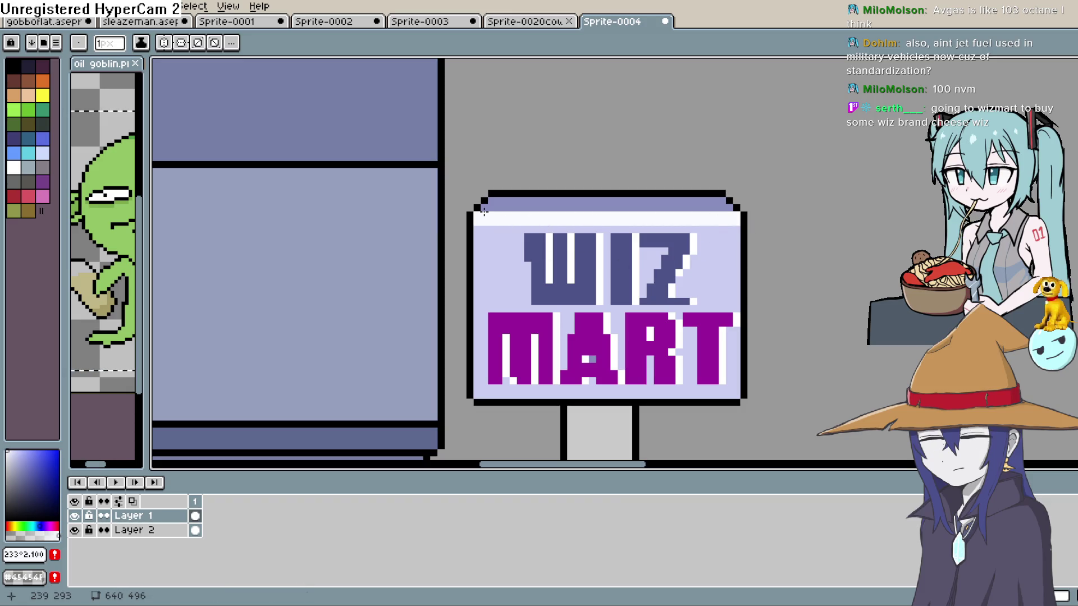
Step: Sample the sign pole's grey, then switch to the darker grey #9a9a9a
scroll(758, 272, "down", 5)
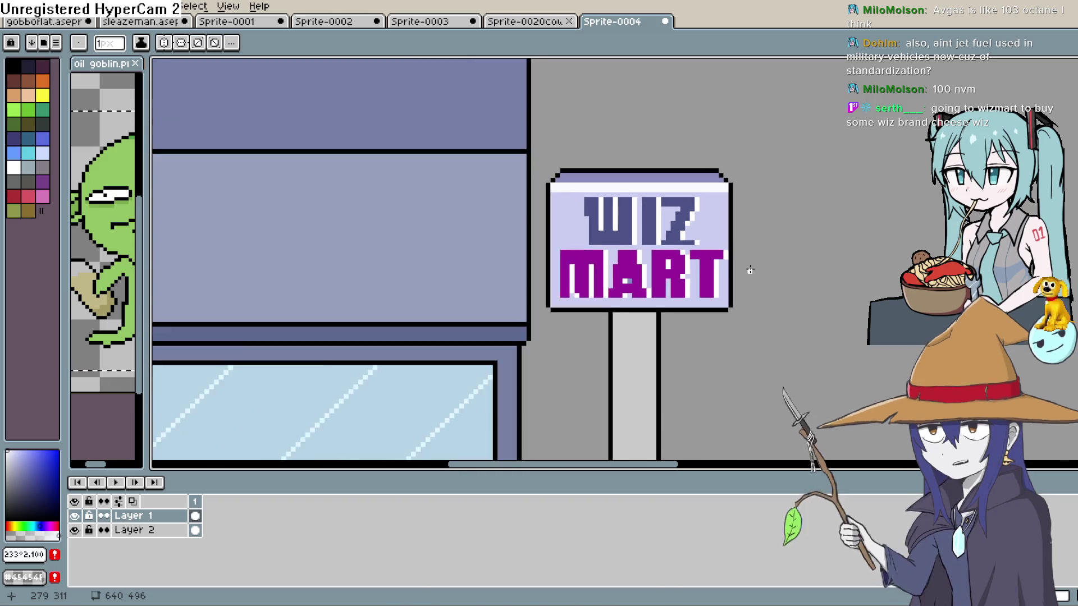
scroll(751, 276, "up", 4)
key("i")
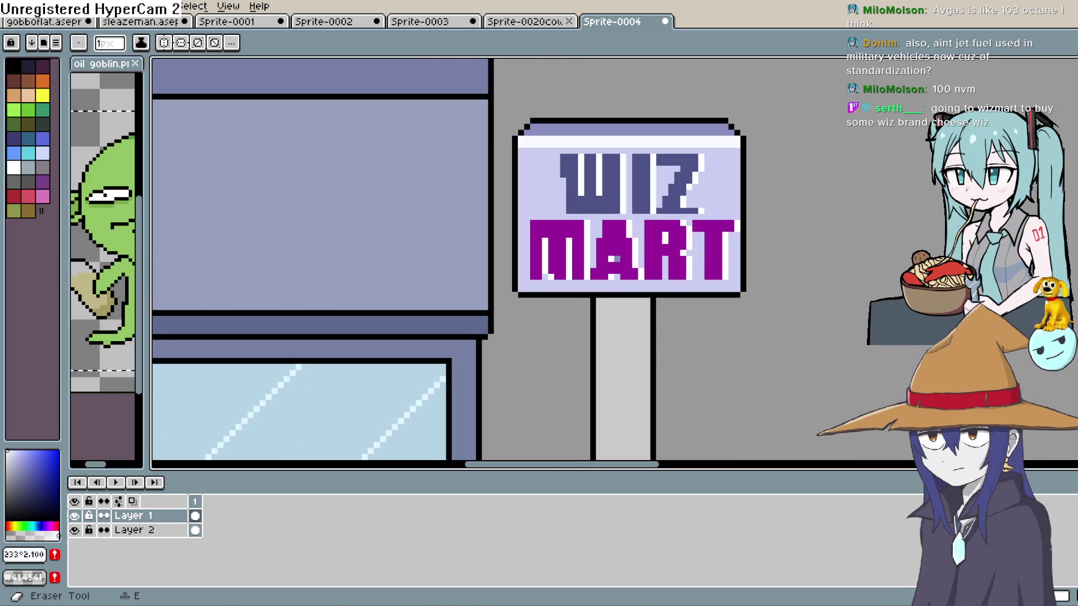
left_click(642, 318)
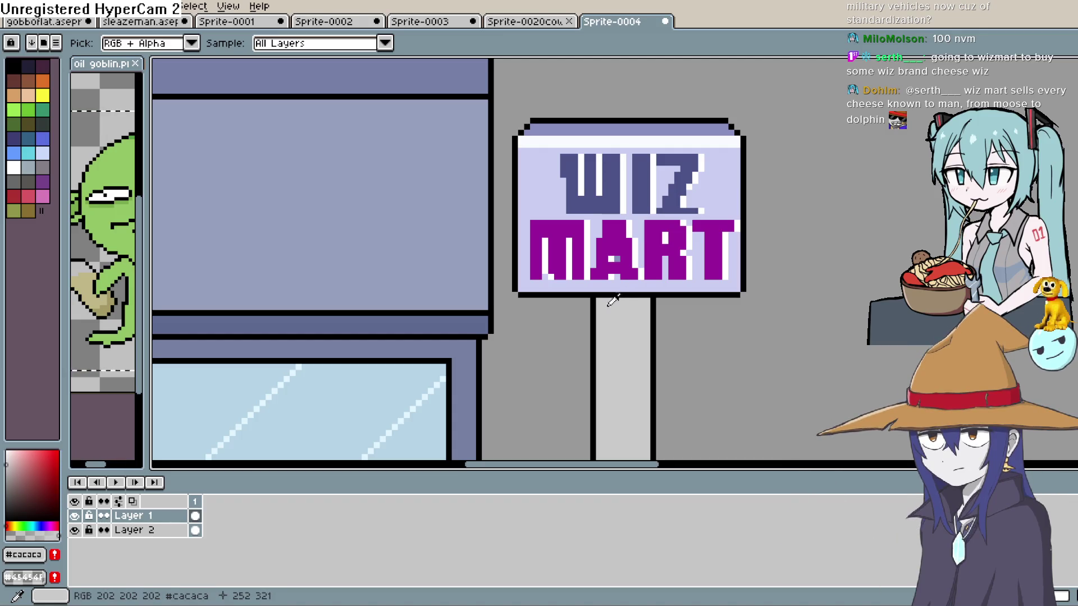
left_click(769, 225)
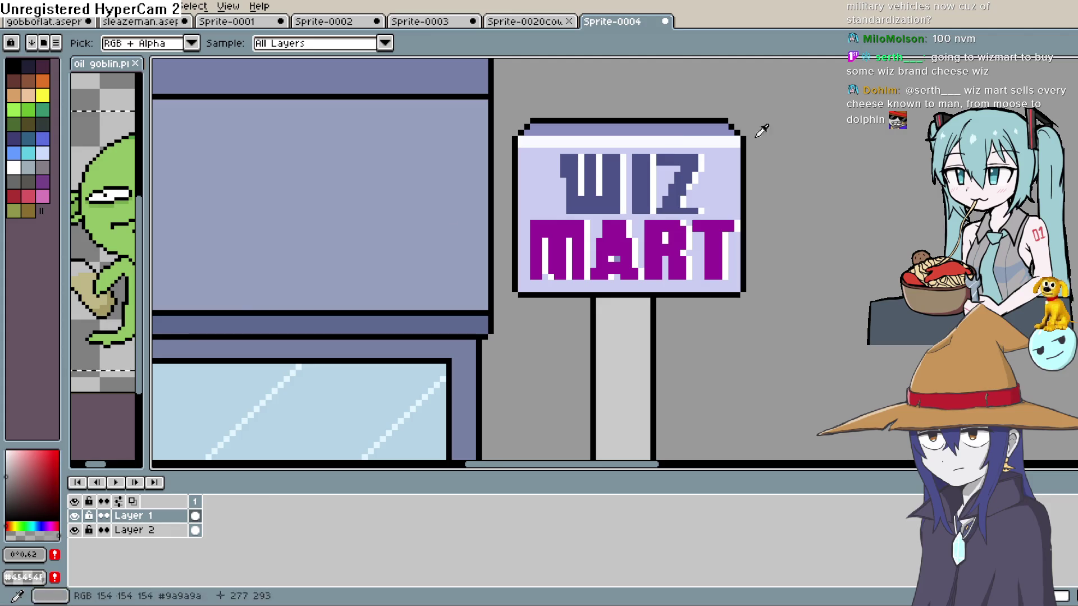
Step: Draw a darker grey line across the top of the sign pole
left_click(1069, 96)
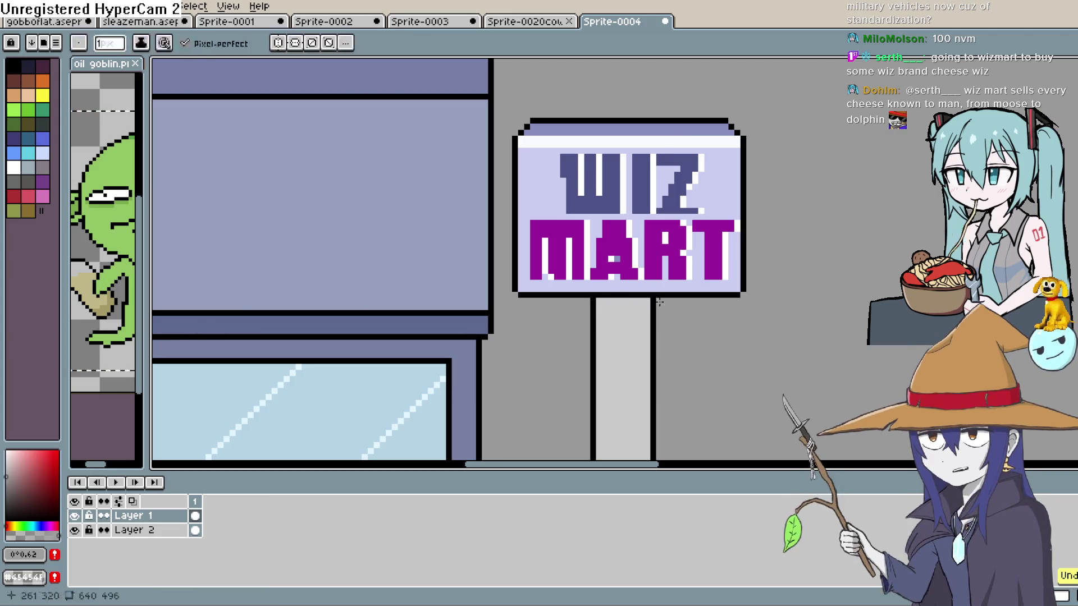
left_click(1069, 216)
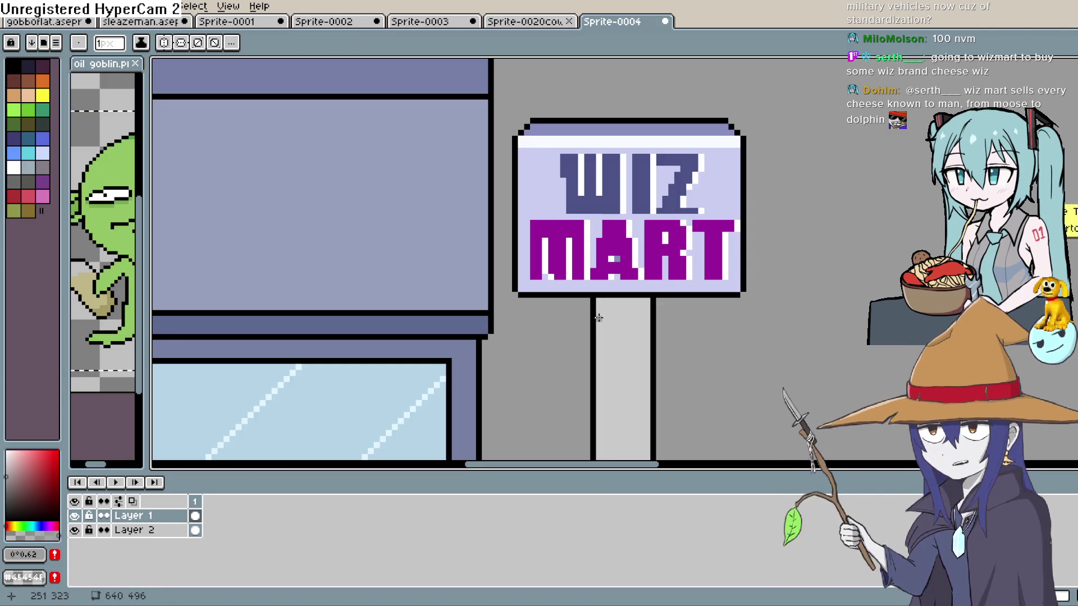
mouse_move(649, 315)
left_mouse_down()
mouse_move(605, 316)
mouse_move(649, 309)
mouse_move(599, 311)
mouse_move(631, 300)
mouse_move(604, 301)
left_mouse_up()
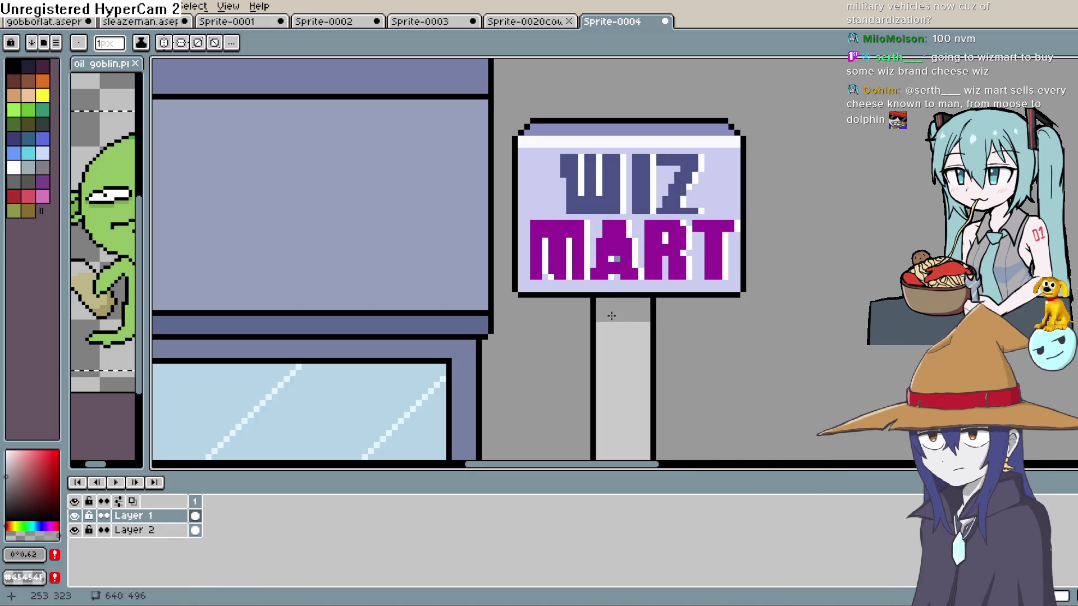
Step: Draw a darker grey shading line down the pole's left edge, then view sign and pole
scroll(663, 197, "down", 2)
left_click_drag(705, 240, 715, 209)
scroll(715, 209, "up", 2)
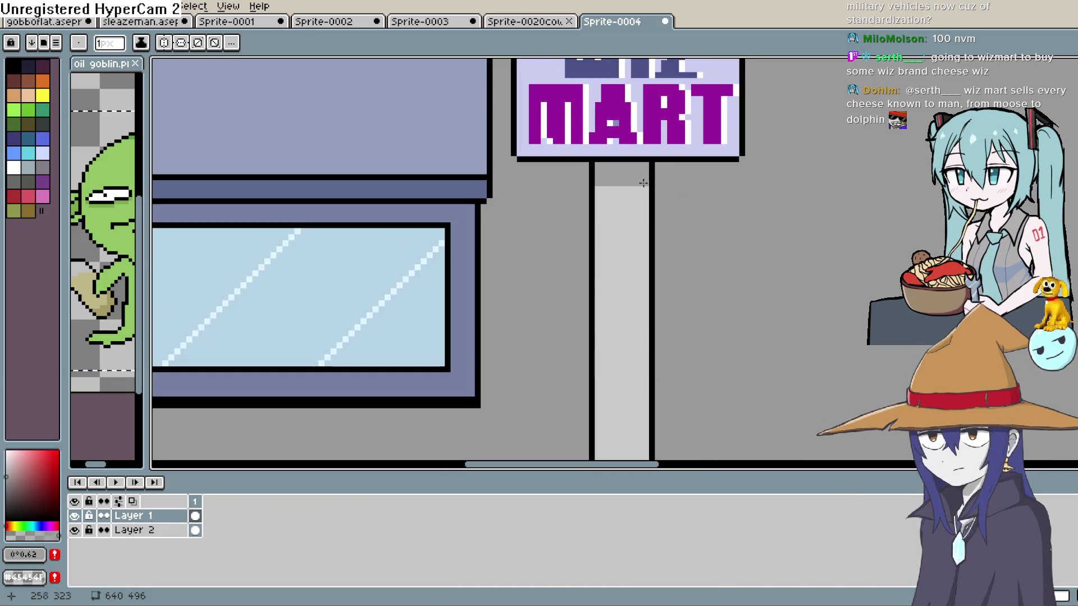
mouse_move(596, 190)
left_mouse_down()
mouse_move(598, 416)
mouse_move(604, 250)
mouse_move(607, 293)
left_mouse_up()
left_click_drag(657, 251, 631, 332)
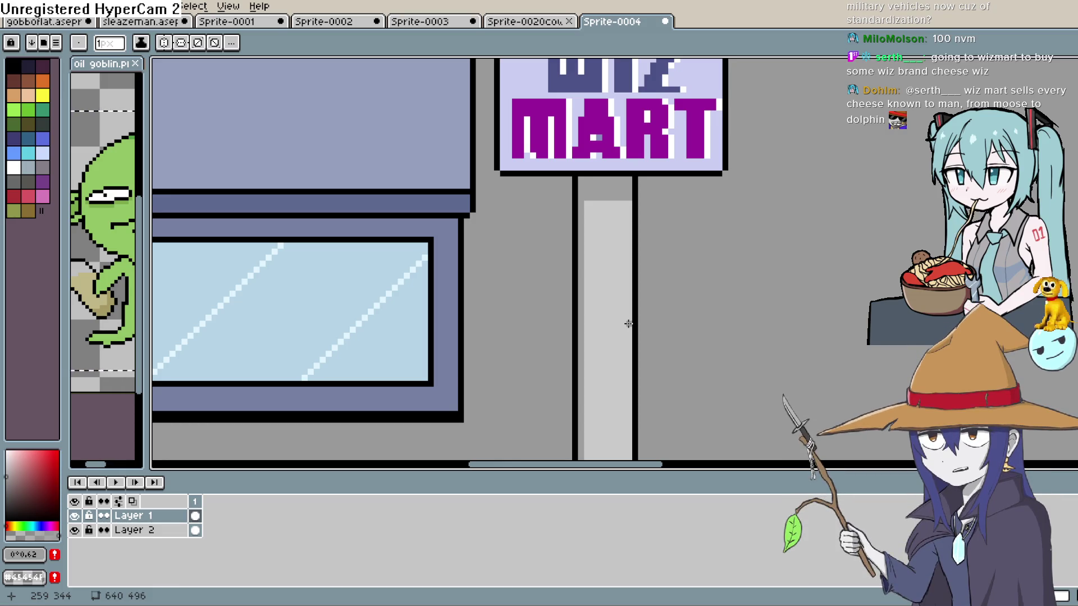
mouse_move(628, 324)
left_mouse_down()
mouse_move(668, 226)
mouse_move(782, 197)
mouse_move(750, 248)
left_mouse_up()
scroll(755, 227, "down", 1)
scroll(755, 226, "down", 1)
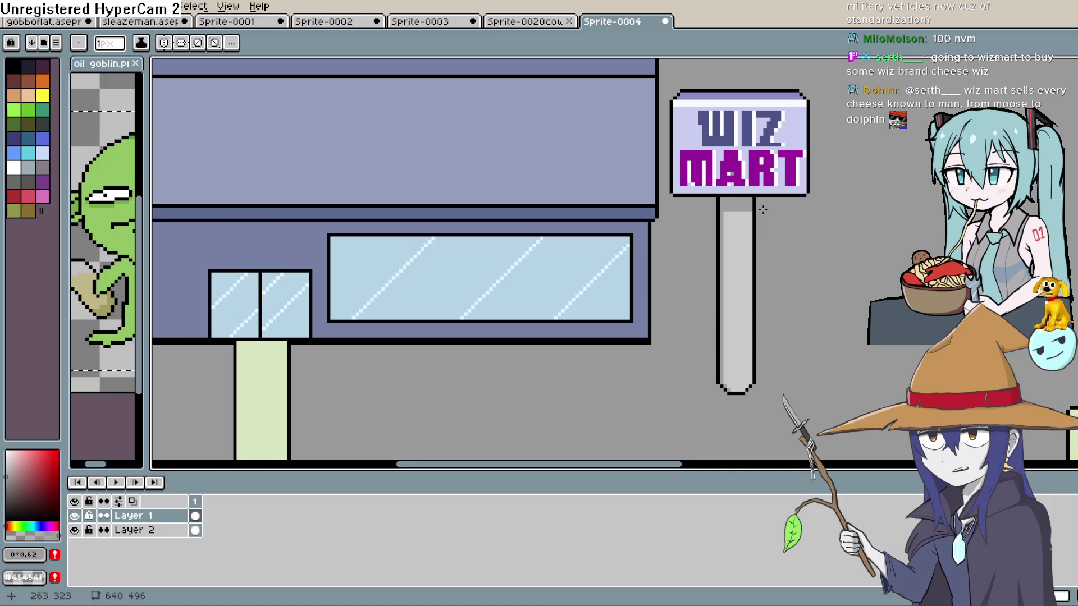
Step: Draw light highlight lines down the sign pole and along its left edge
key("space")
left_click_drag(760, 209, 753, 223)
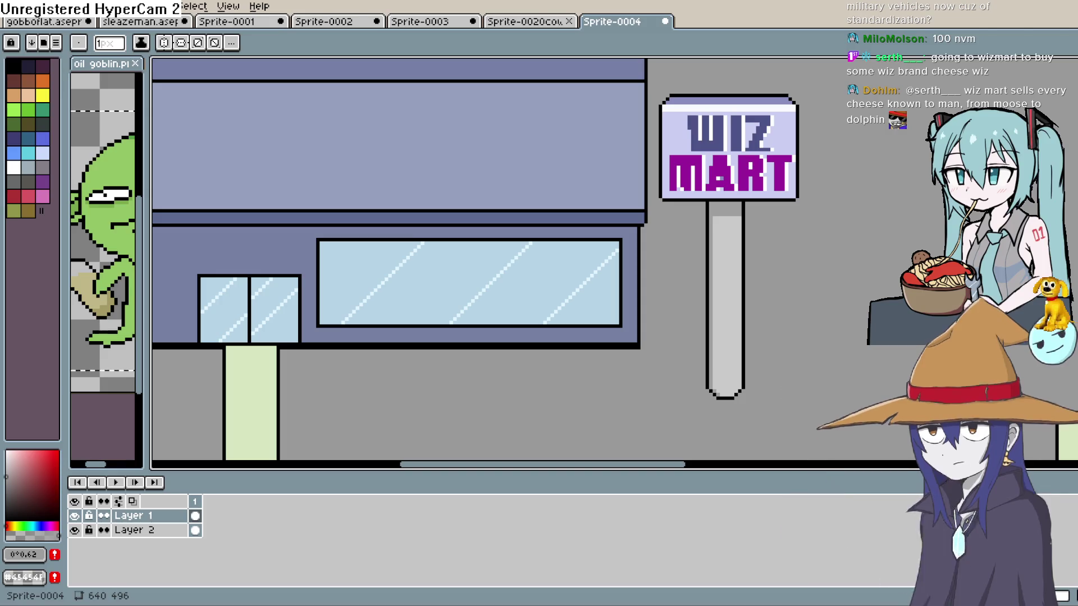
key("i")
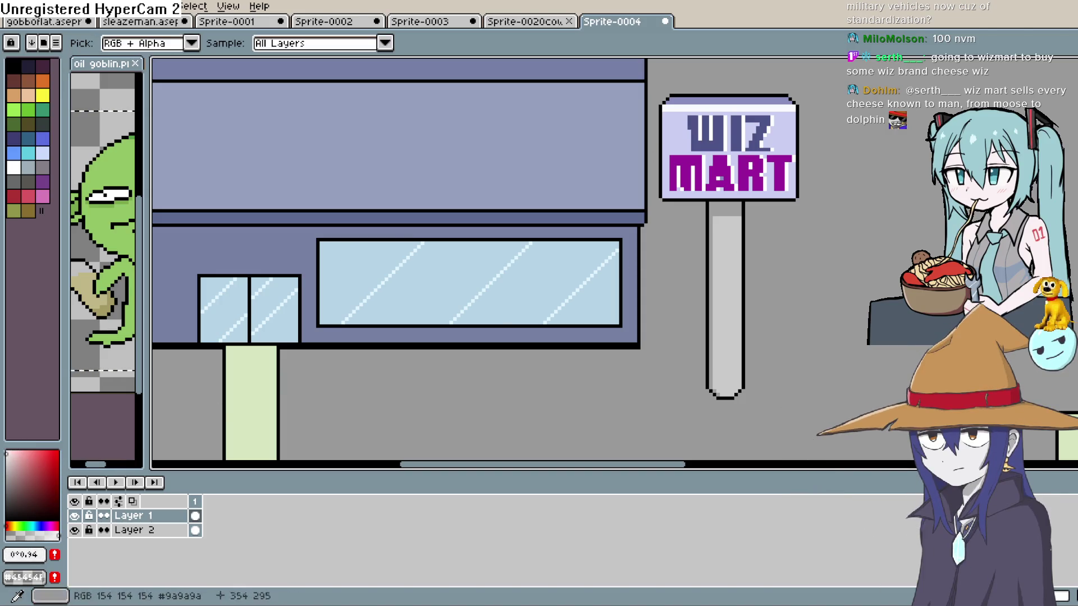
key("m")
scroll(752, 223, "up", 2)
mouse_move(692, 214)
left_mouse_down()
mouse_move(692, 387)
mouse_move(670, 256)
mouse_move(672, 325)
left_mouse_up()
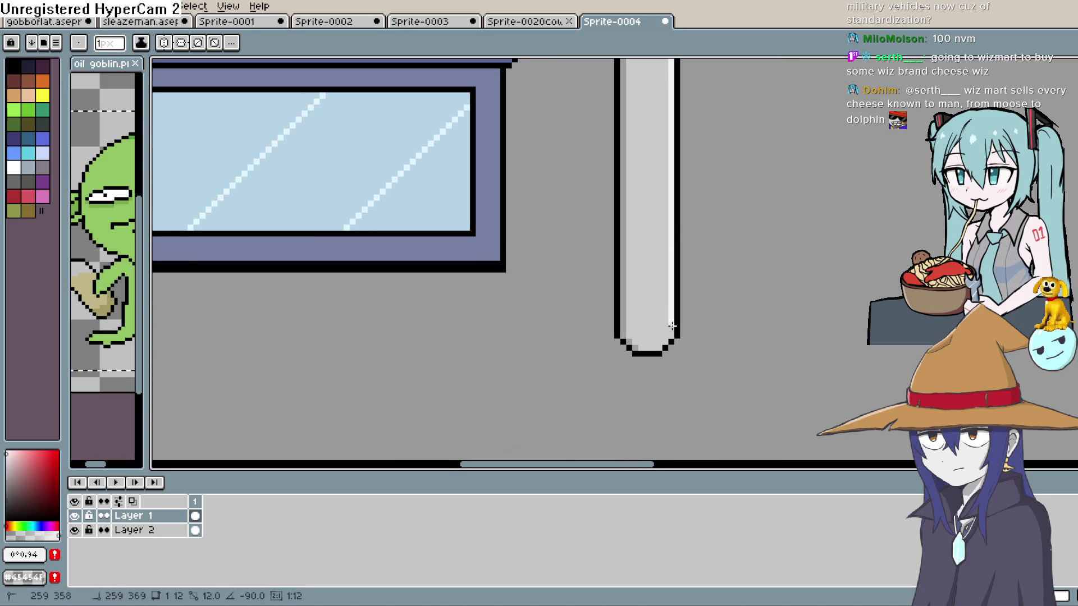
scroll(672, 335, "down", 2)
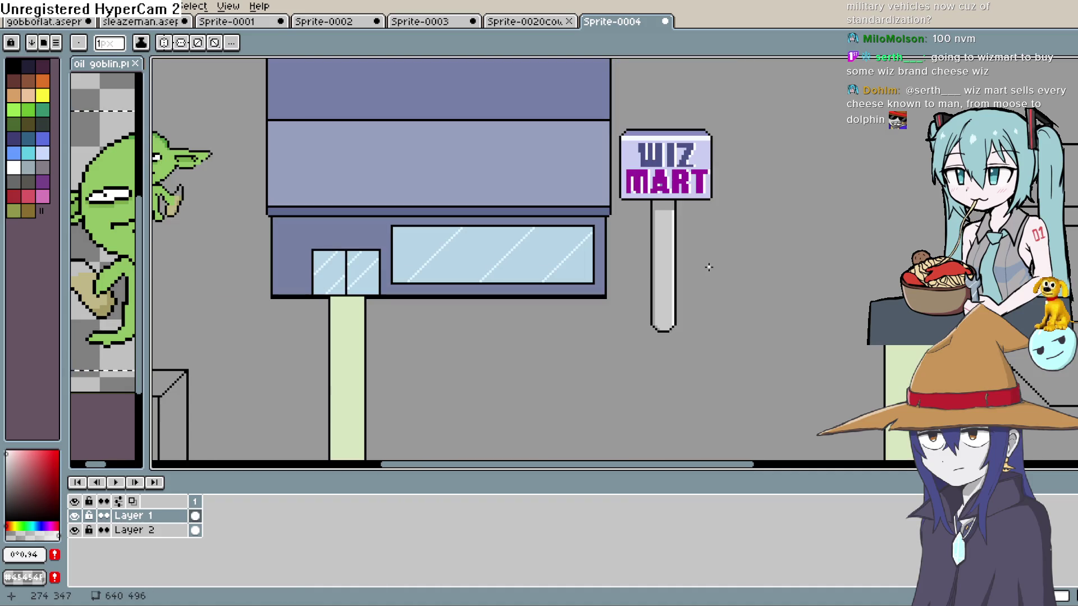
scroll(691, 241, "up", 2)
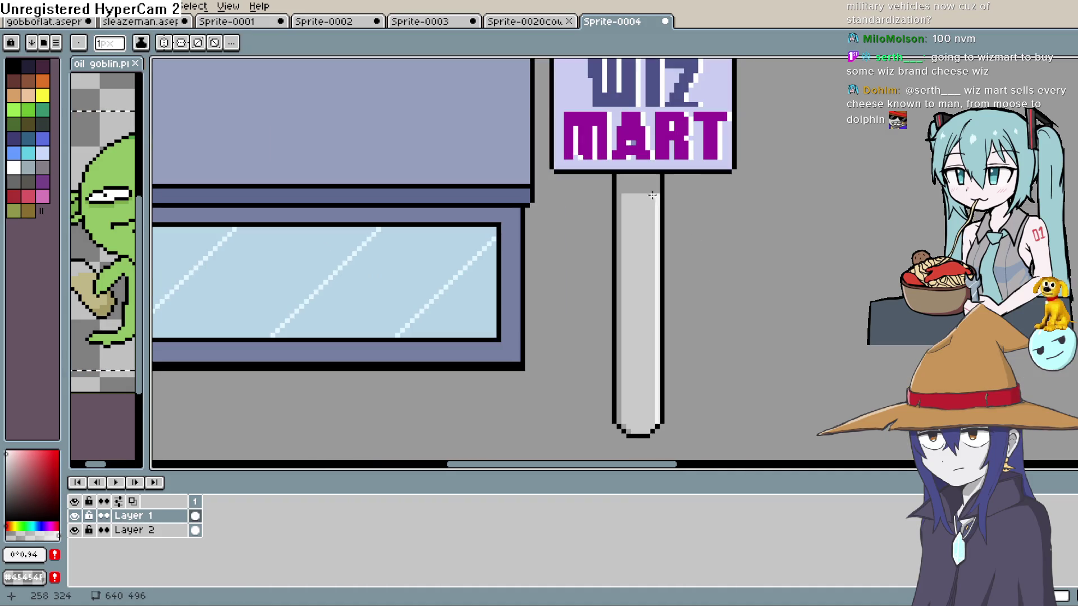
left_click_drag(620, 199, 617, 349)
left_click_drag(620, 389, 618, 420)
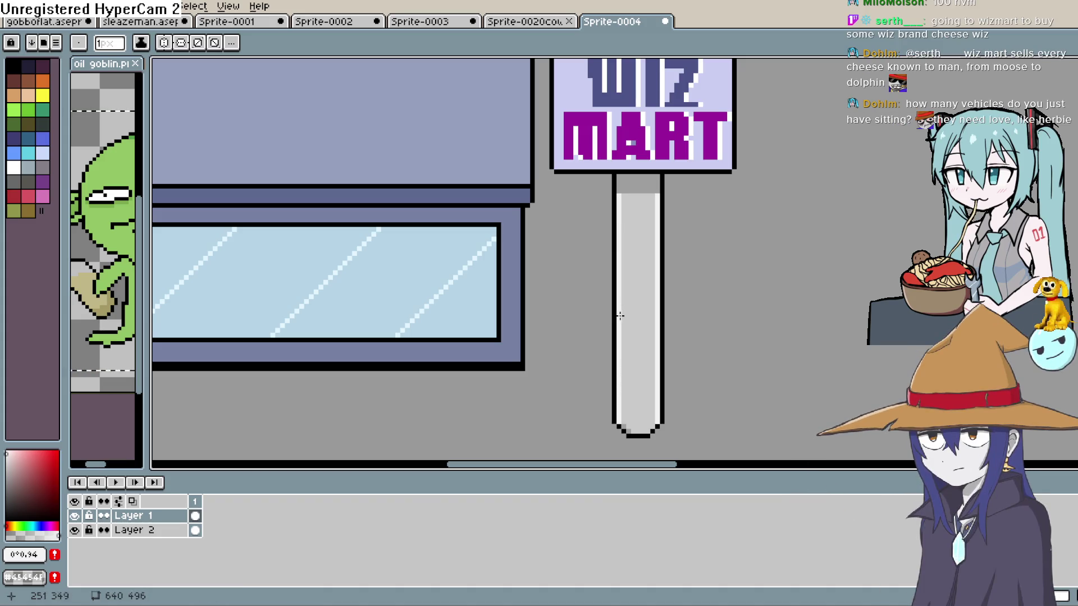
Step: Fill the pole's light right strip with a darker grey
key("i")
key("g")
left_click(656, 240)
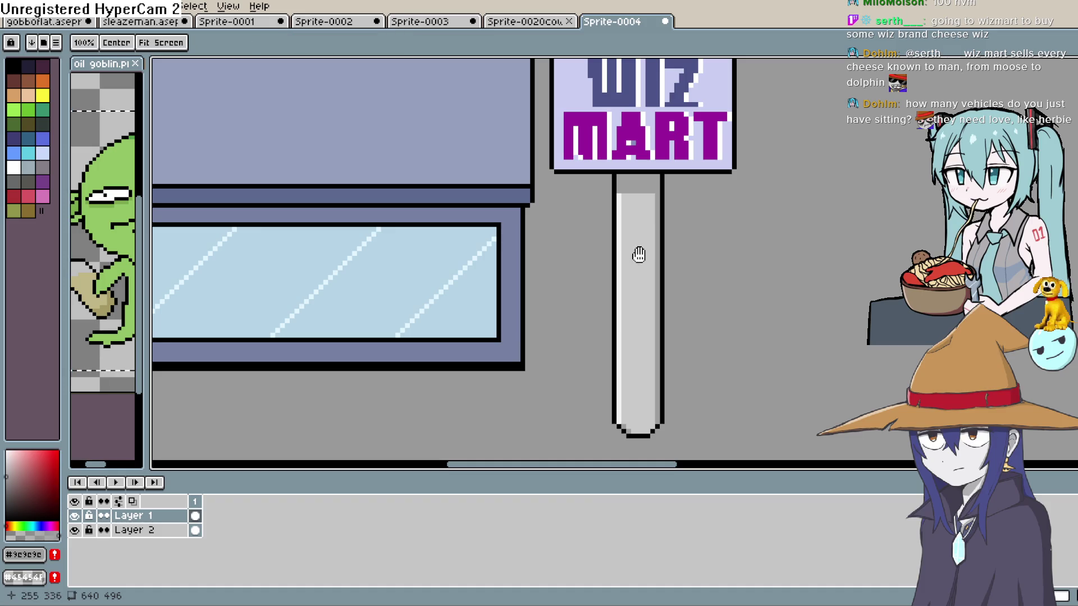
Step: Eyedrop the storefront's bluish grey and shift it to a new shade of blue
scroll(637, 241, "down", 2)
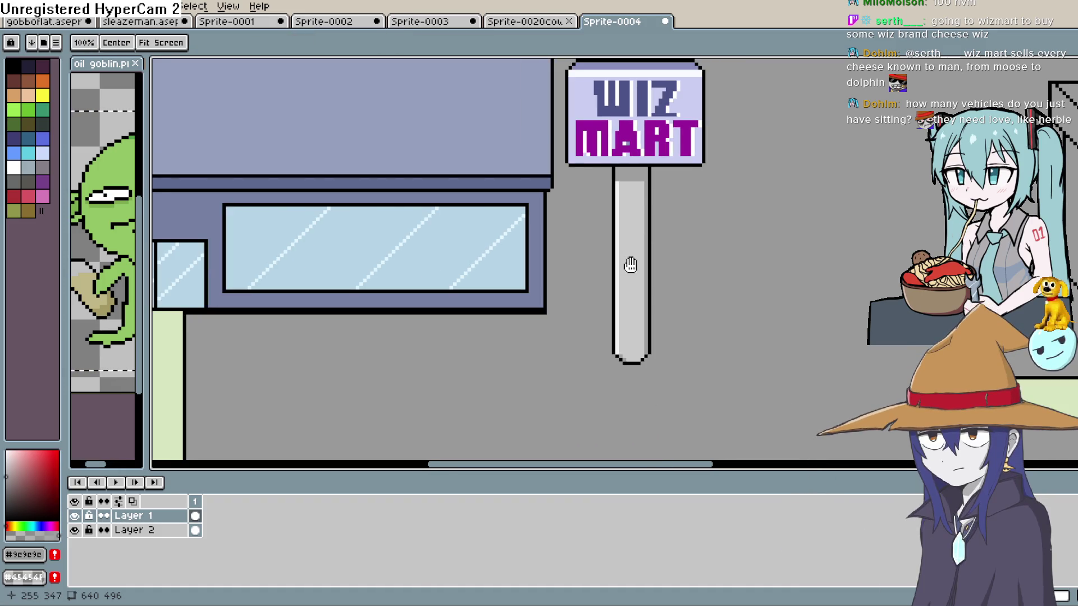
scroll(628, 264, "down", 2)
left_click_drag(620, 278, 728, 241)
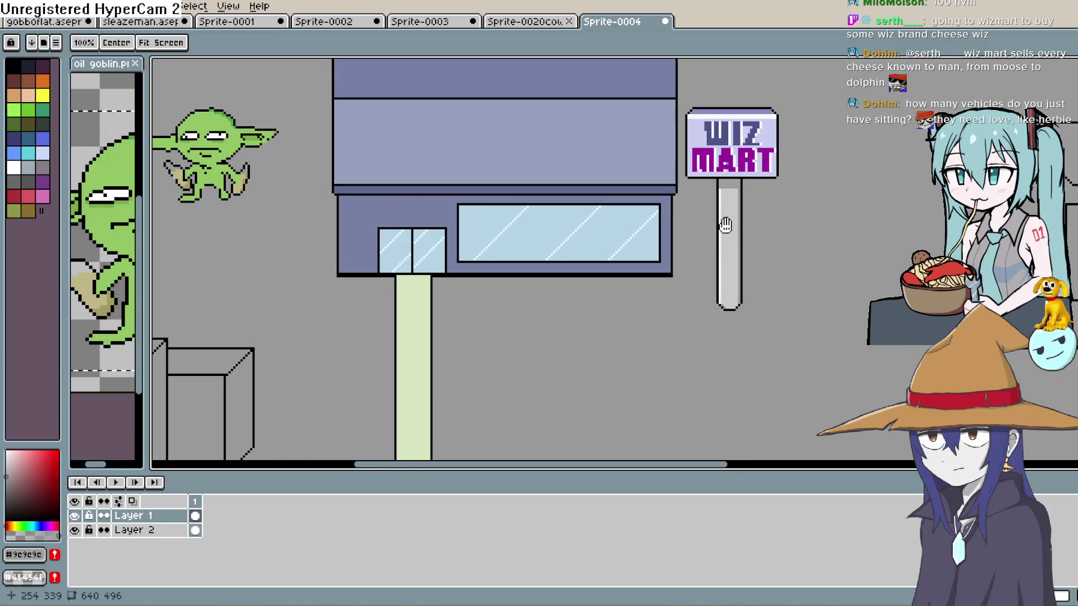
key("w")
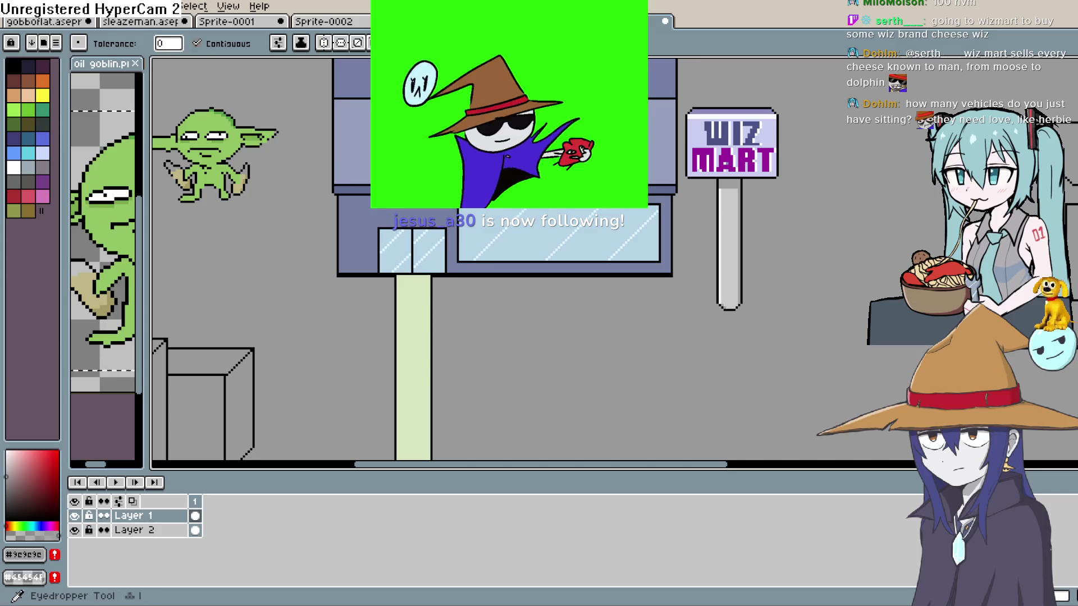
key("i")
left_click(281, 272)
left_click(26, 482)
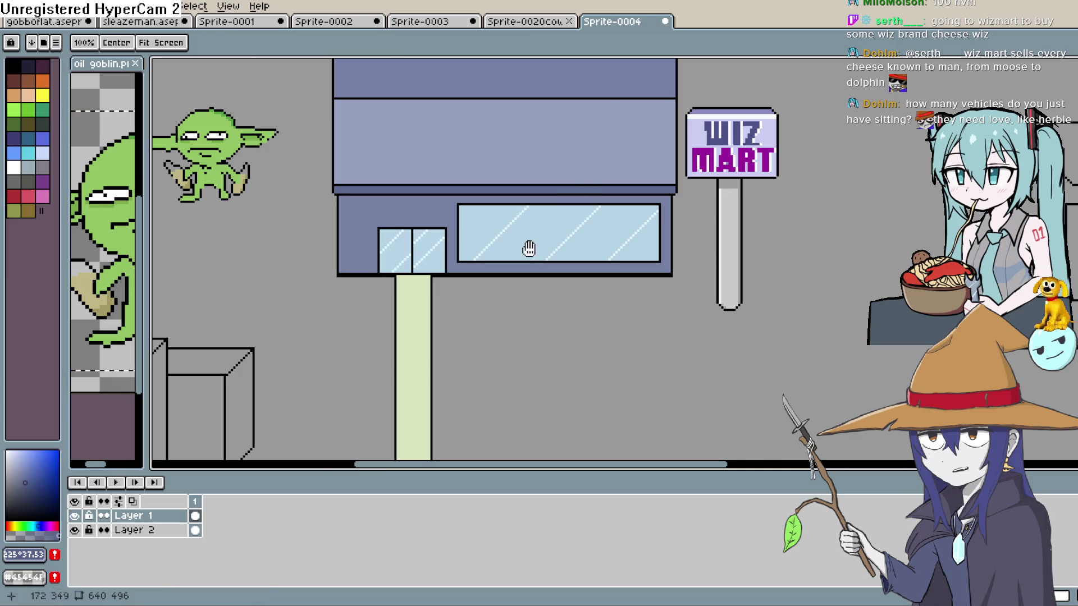
Step: Draw a line across the wall under the awning and fill that strip darker
scroll(528, 245, "up", 3)
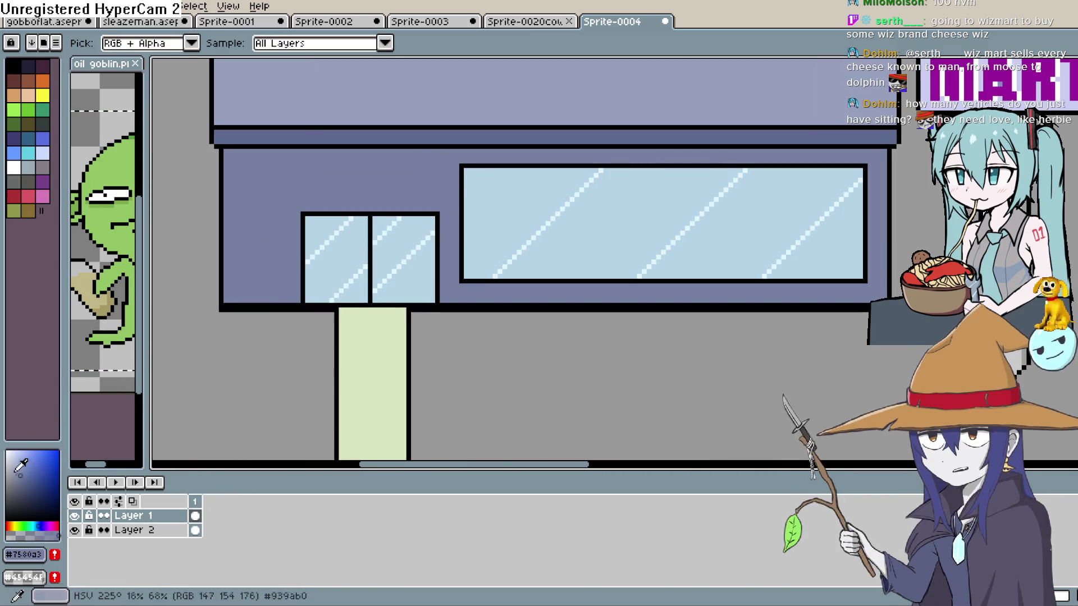
key("g")
key("b")
mouse_move(423, 204)
left_mouse_down()
mouse_move(433, 243)
mouse_move(240, 216)
left_mouse_up()
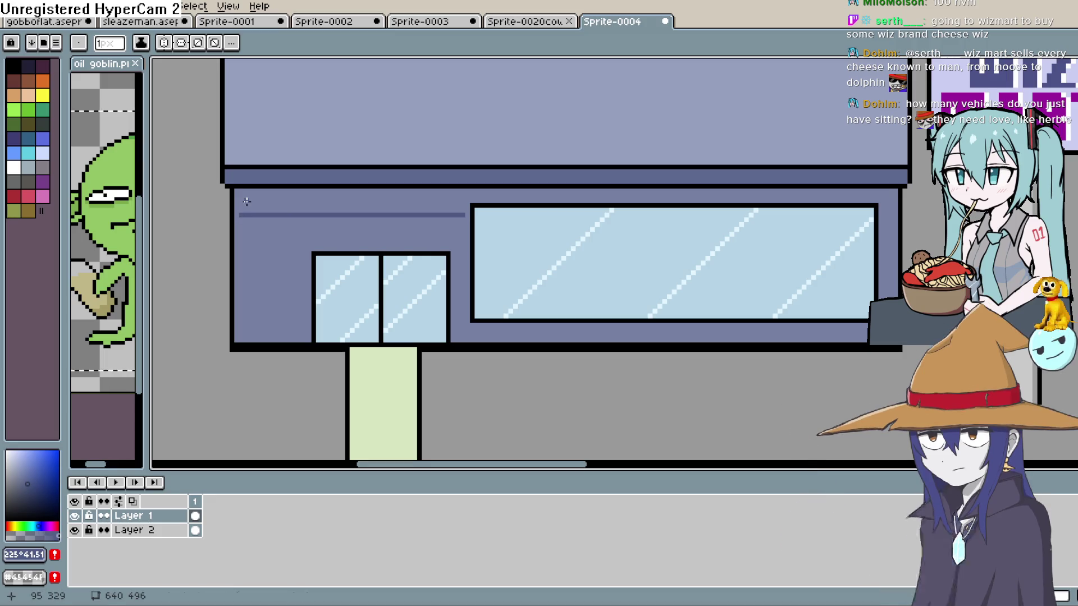
left_click(467, 214)
left_click_drag(647, 233, 611, 267)
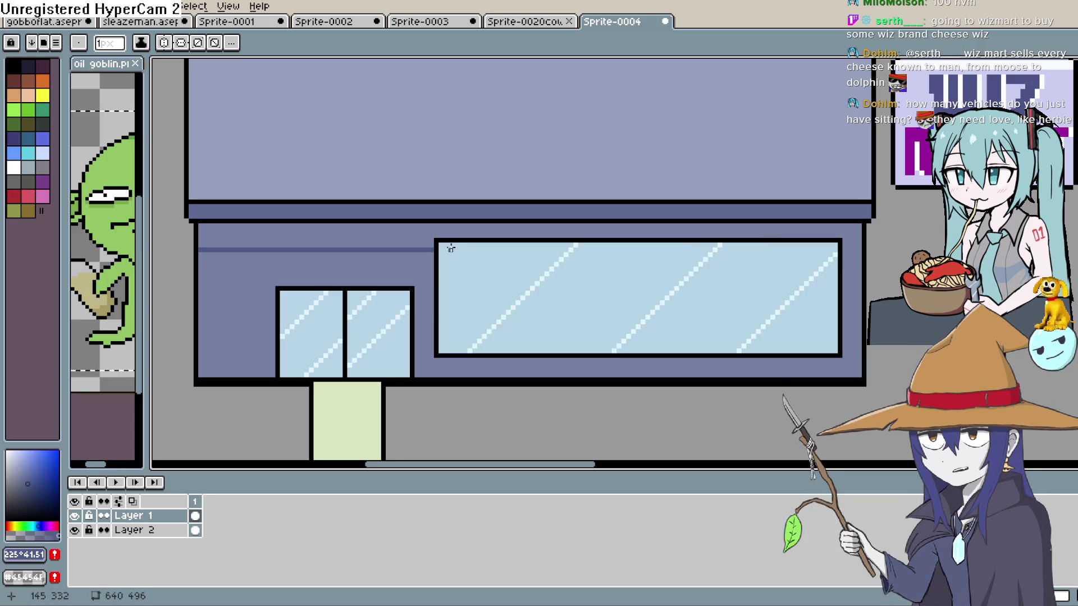
left_click_drag(843, 251, 858, 252)
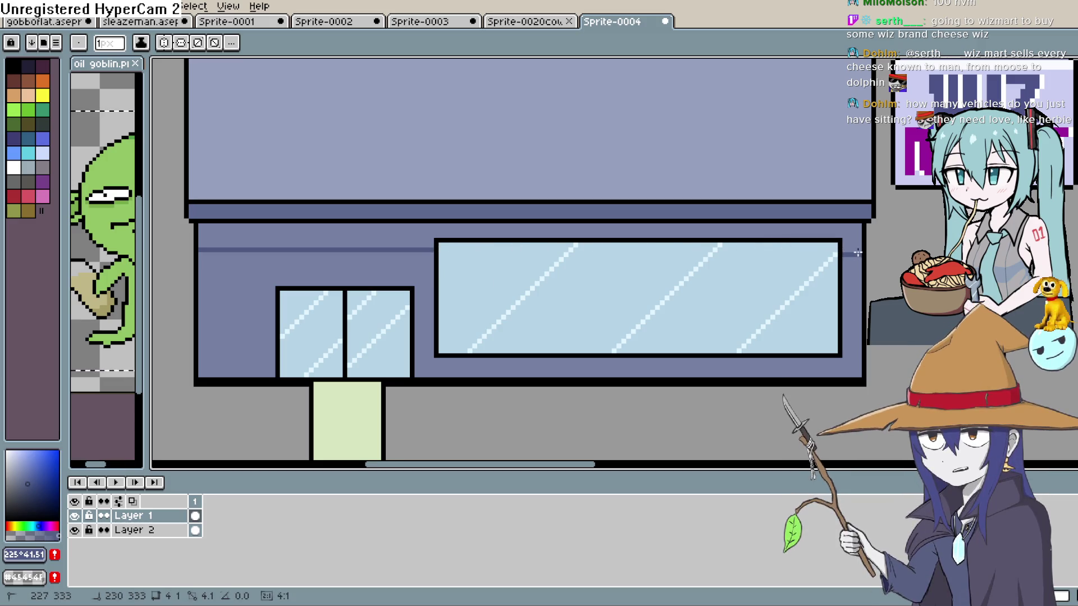
key("g")
left_click(820, 227)
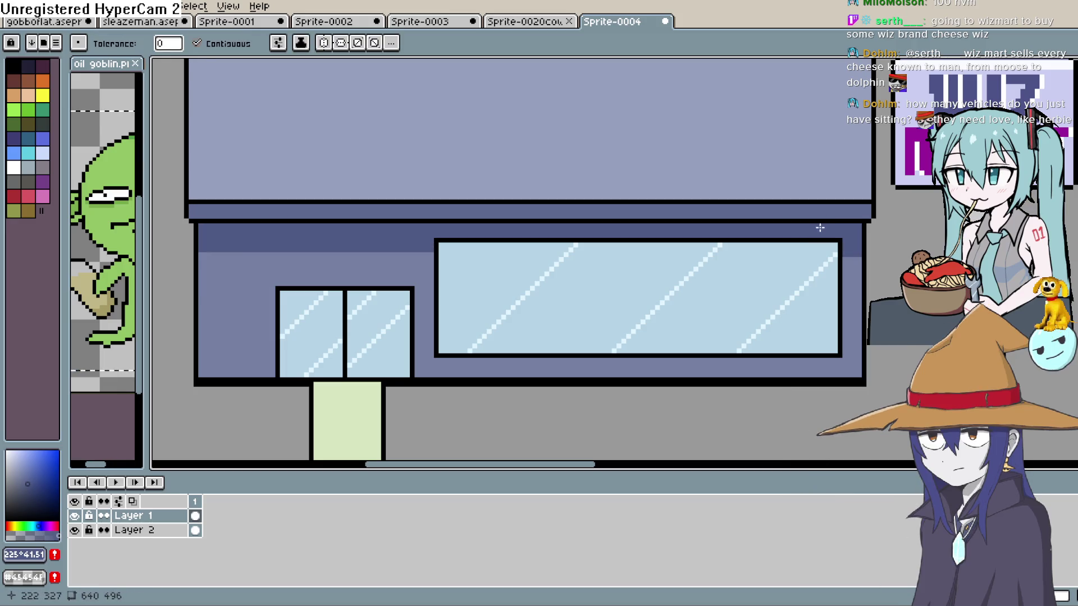
Step: Undo a roof panel fill, then pencil a pale blue highlight along the roof's lower edge
scroll(915, 231, "up", 2)
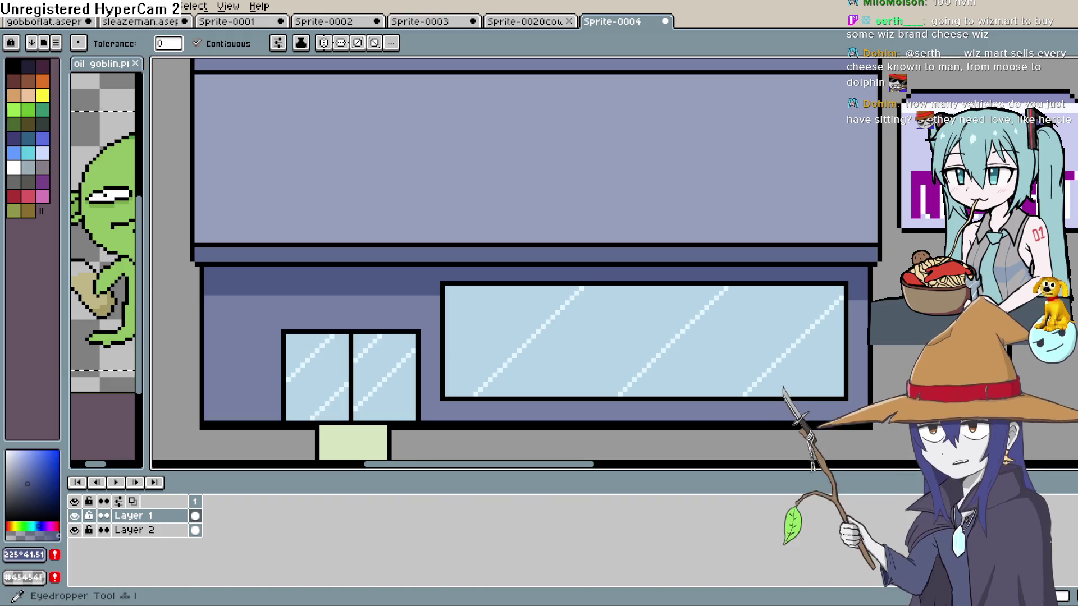
left_click(835, 180)
key("ctrl+z")
left_click(16, 462)
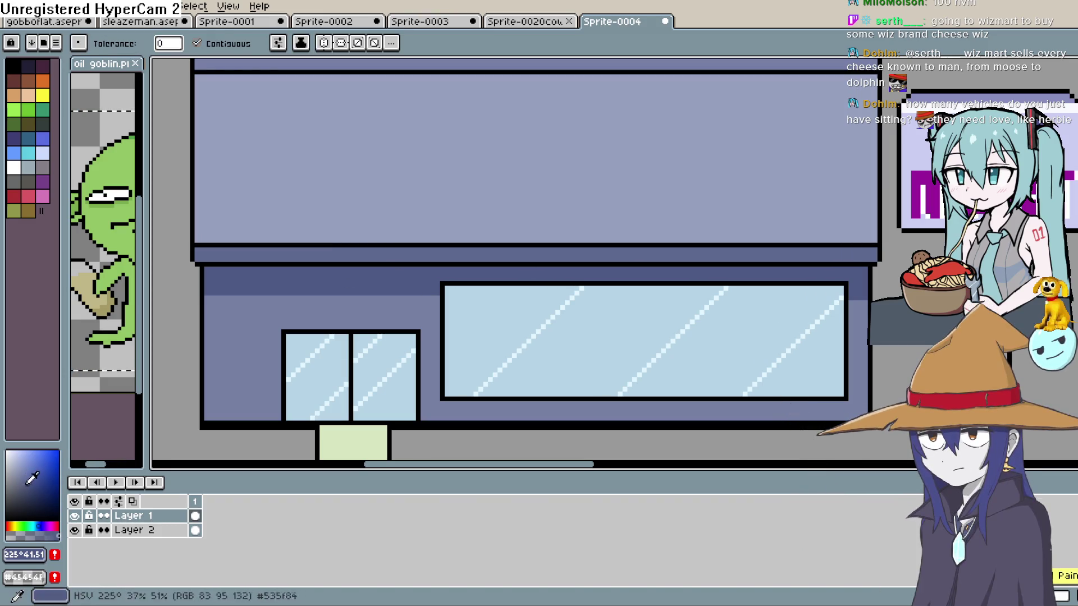
left_click(40, 525)
left_click(12, 455)
key("b")
left_click_drag(877, 245, 233, 254)
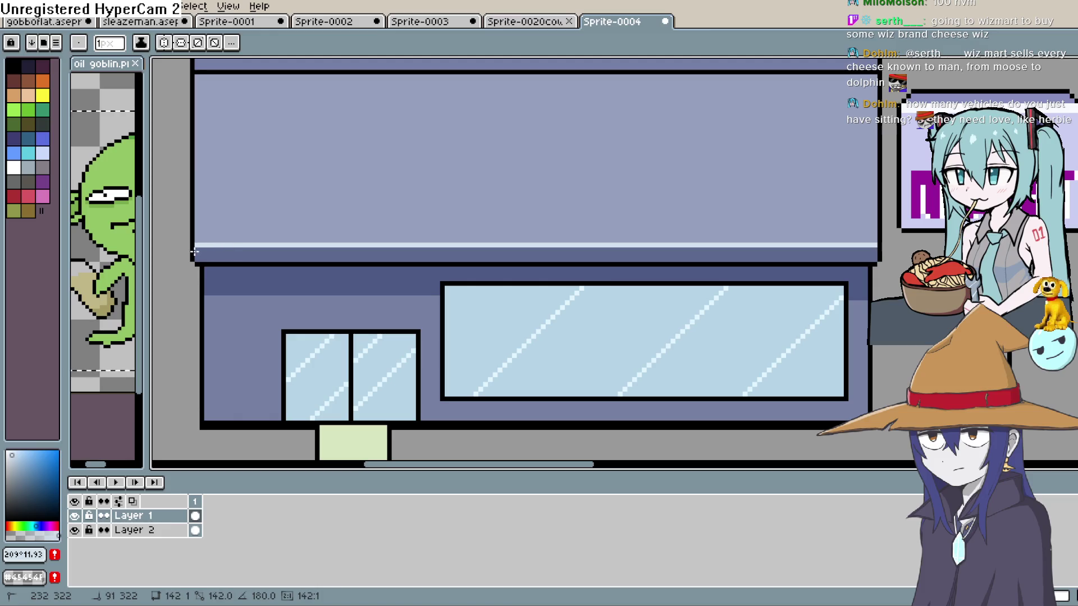
scroll(194, 252, "down", 3)
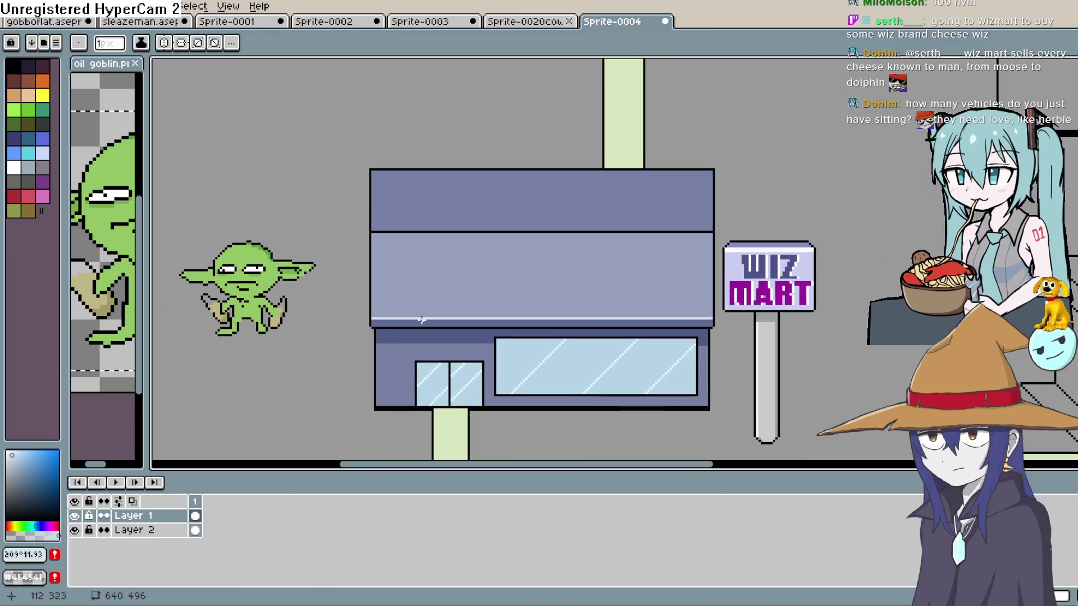
left_click(25, 478)
left_click_drag(25, 478, 29, 478)
scroll(638, 309, "down", 3)
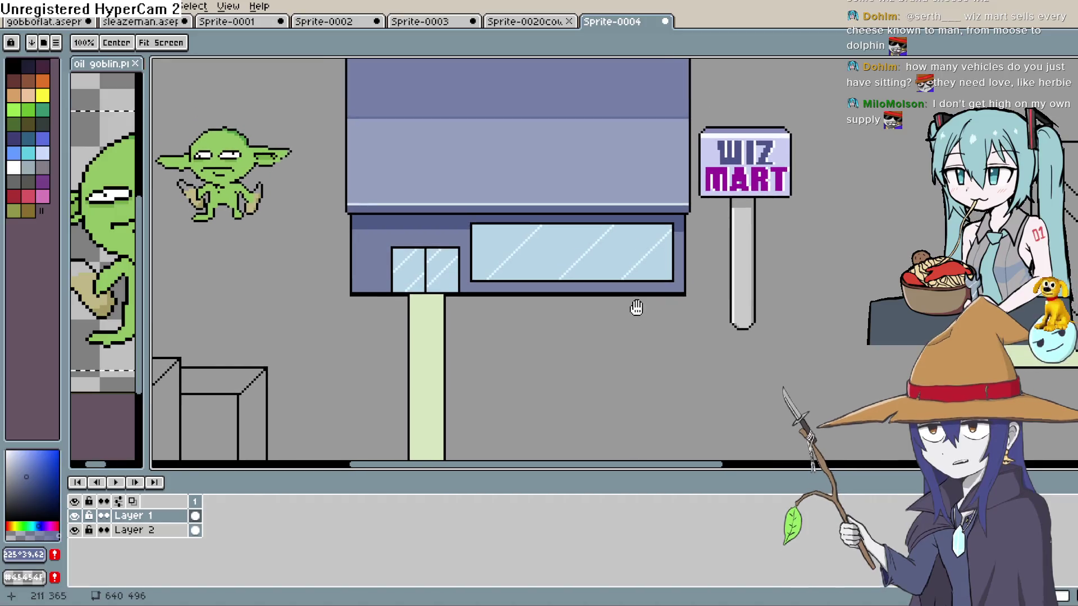
scroll(662, 292, "left", 2)
key("b")
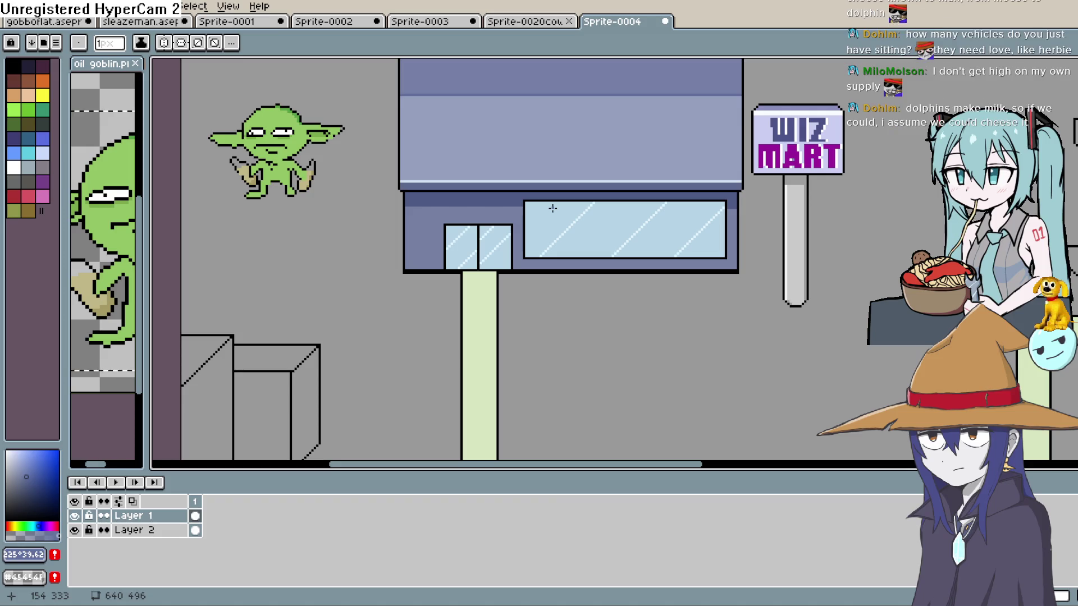
Step: Sample a green from the drawing, darken it, and fill the pipe's round corner joint
left_click_drag(539, 351, 567, 193)
mouse_move(567, 258)
left_mouse_down()
mouse_move(570, 245)
mouse_move(571, 256)
left_mouse_up()
key("l")
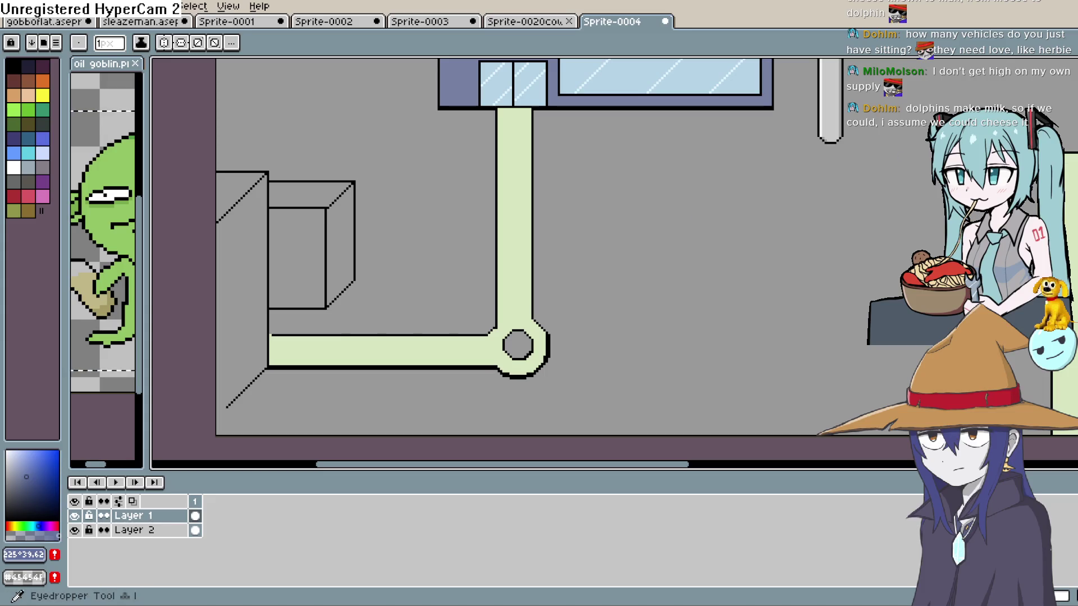
left_click(421, 344)
mouse_move(34, 477)
left_mouse_down()
mouse_move(46, 462)
mouse_move(42, 470)
left_mouse_up()
key("g")
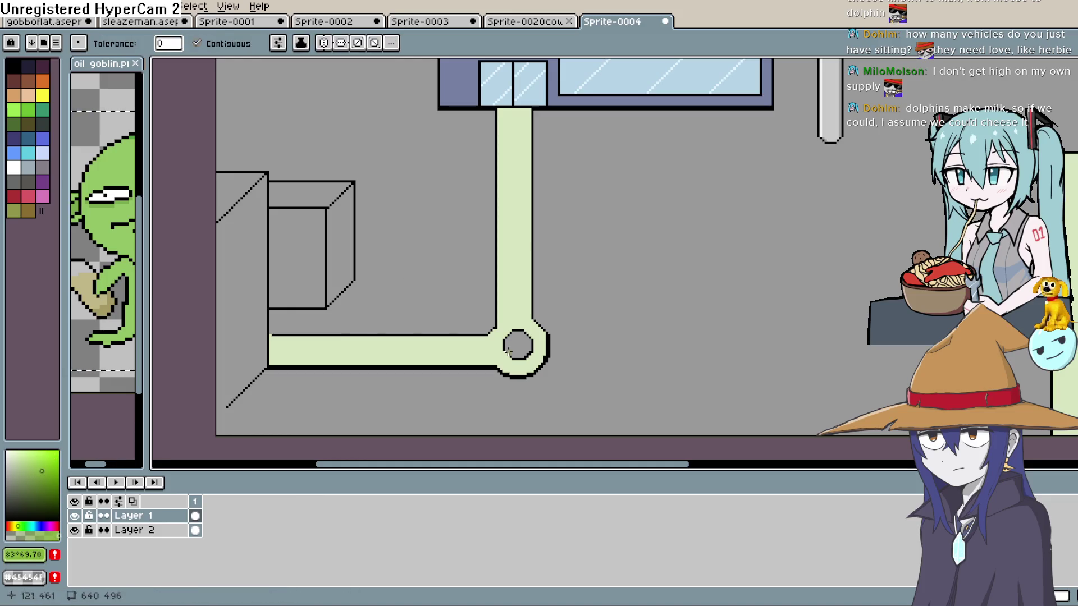
left_click(25, 462)
Step: Choose a near-white colour and pencil a highlight stroke inside the green circle
left_click(15, 526)
key("b")
left_click(16, 449)
left_click(12, 451)
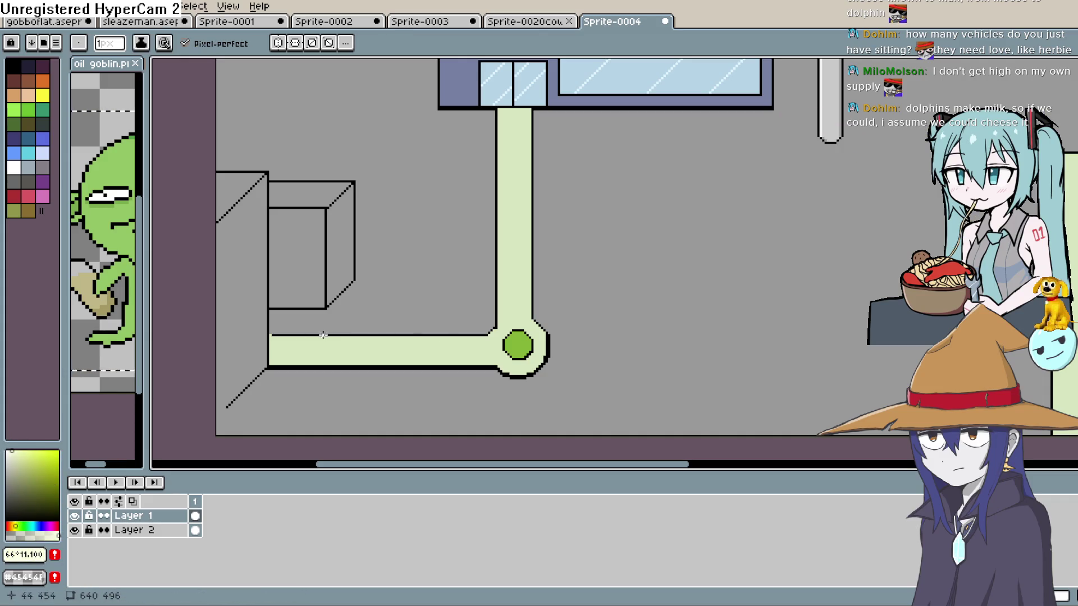
scroll(558, 291, "down", 2)
scroll(528, 319, "up", 3)
scroll(527, 319, "up", 1)
left_click_drag(397, 369, 407, 362)
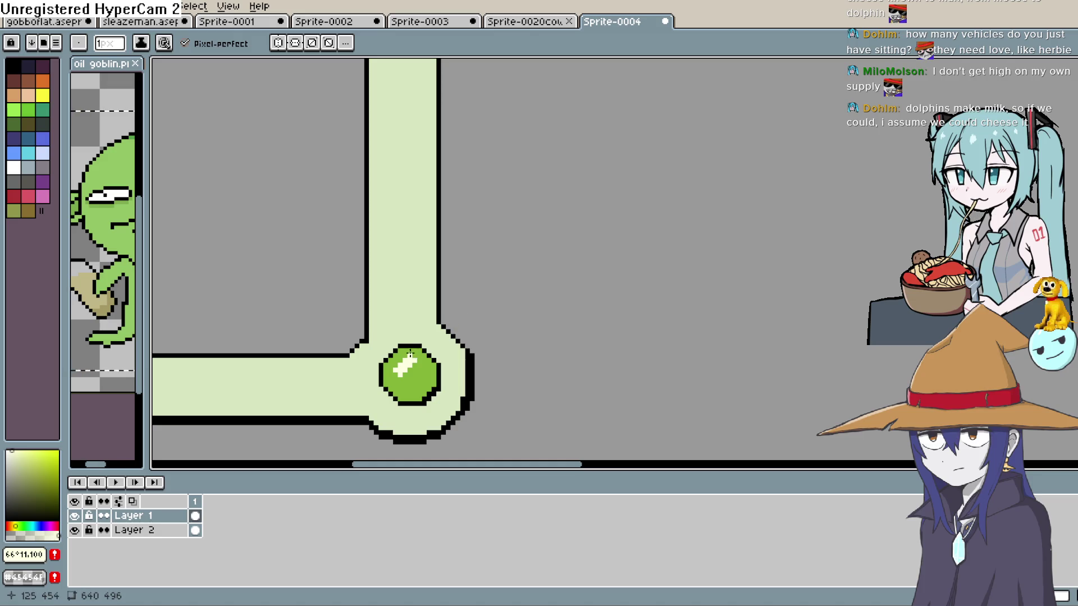
Step: Add a small white shine mark to the green circle and review the town map
scroll(468, 318, "up", 3)
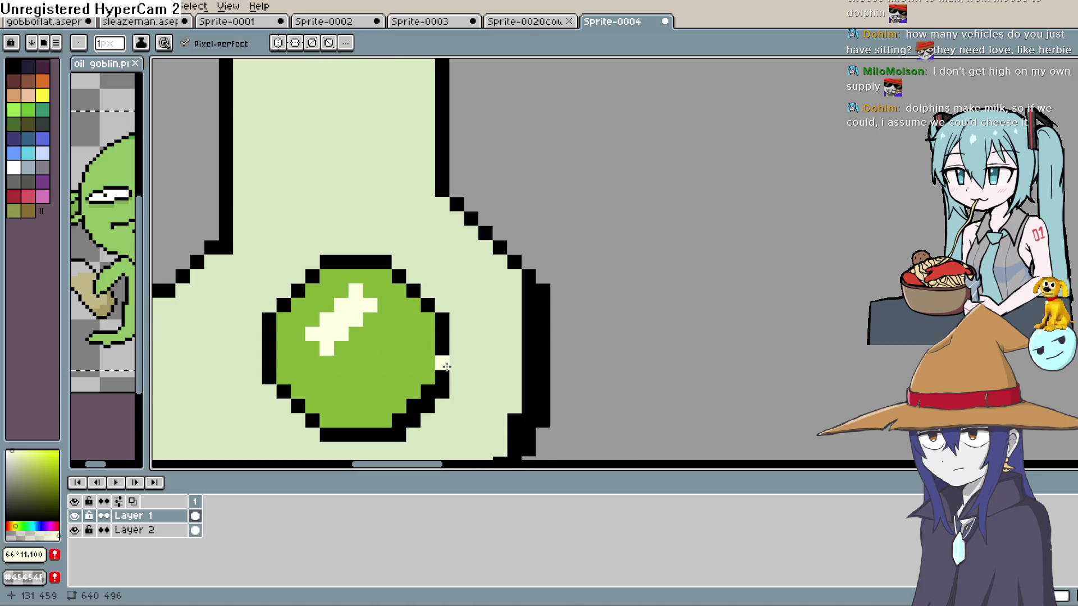
scroll(513, 359, "down", 2)
scroll(513, 359, "down", 4)
mouse_move(517, 331)
left_mouse_down()
mouse_move(516, 393)
mouse_move(506, 354)
left_mouse_up()
scroll(497, 353, "up", 4)
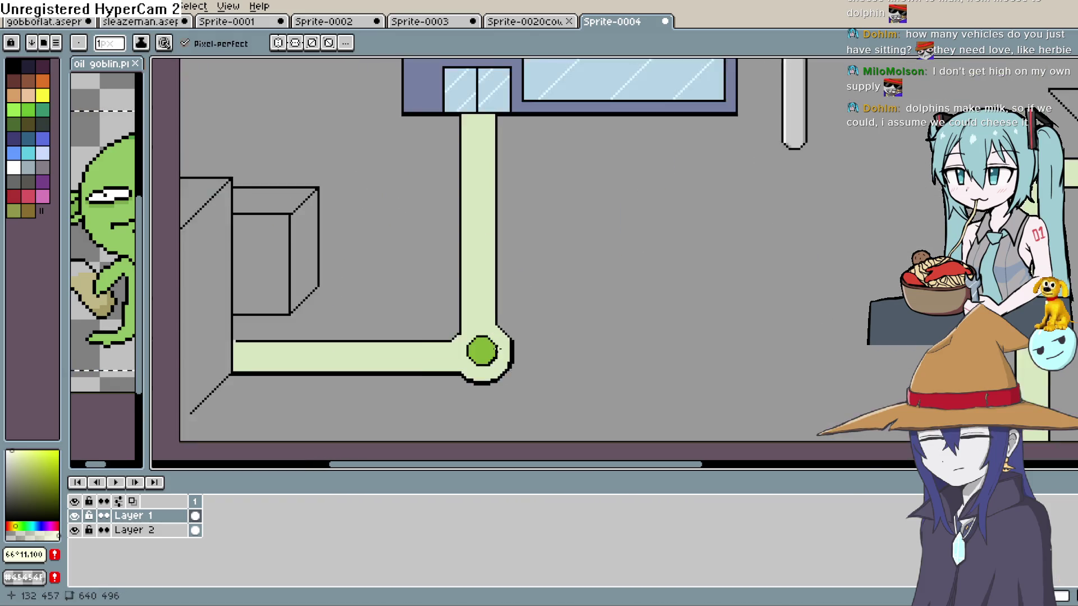
left_click_drag(460, 334, 466, 331)
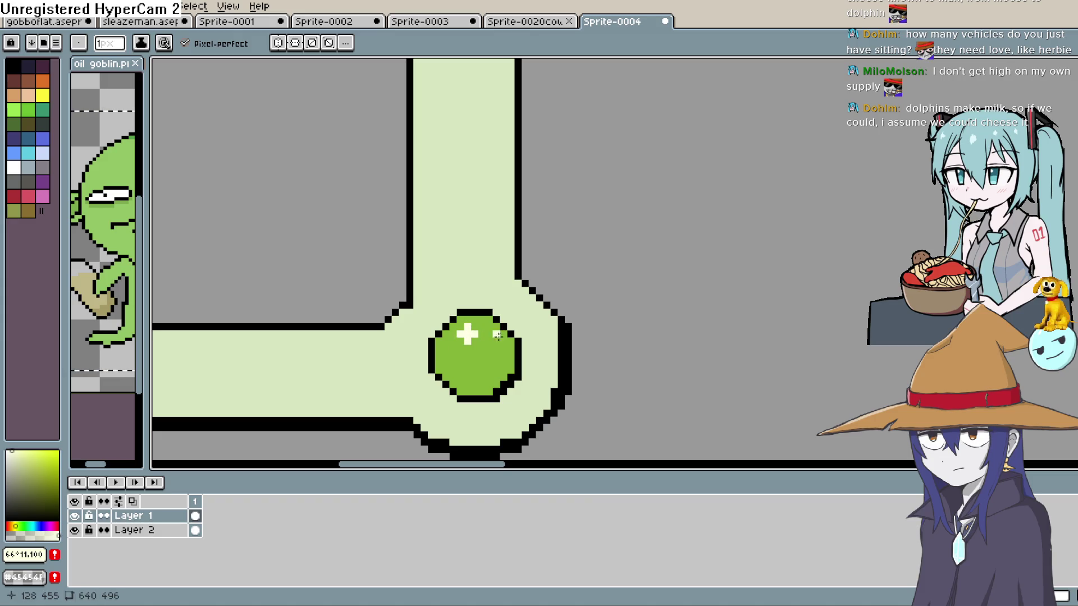
scroll(623, 313, "down", 4)
left_click_drag(624, 313, 575, 391)
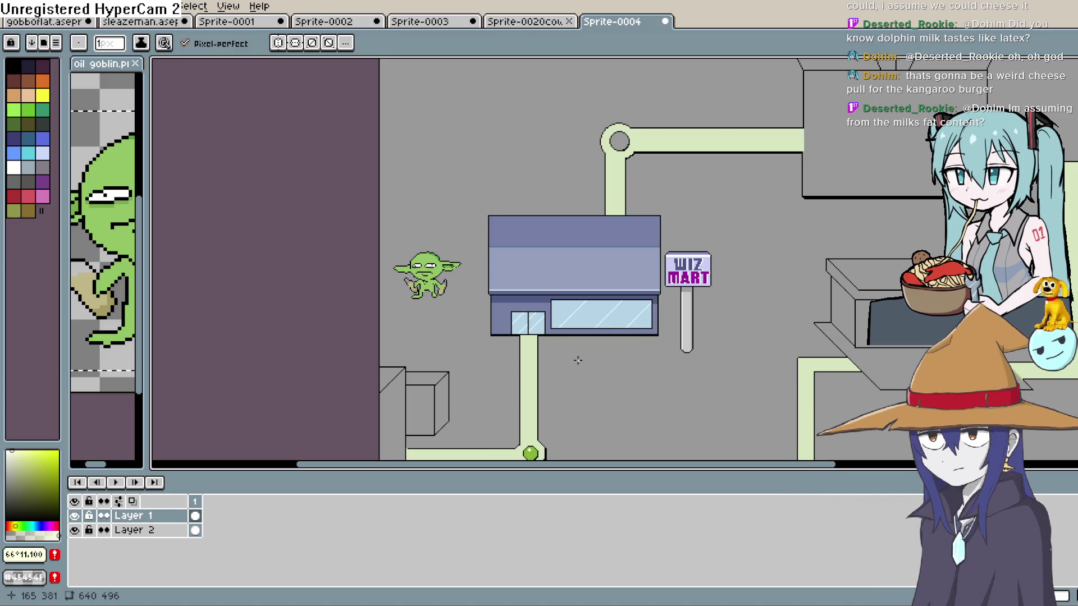
Step: Re-centre on the goblin and shop and start a bird outline on the upper wall
left_click_drag(730, 315, 712, 280)
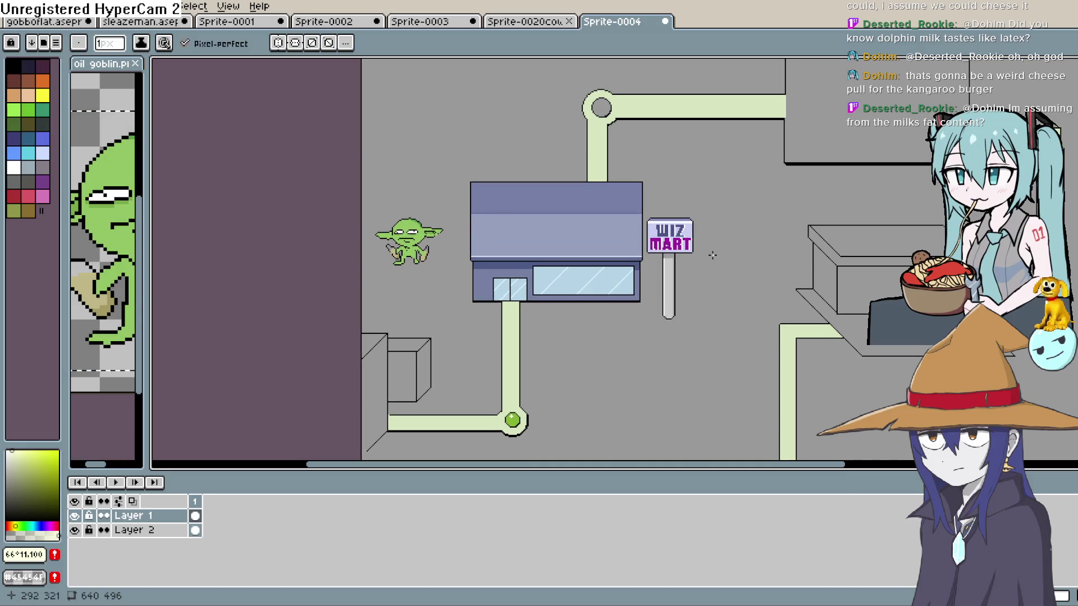
left_click_drag(713, 255, 740, 249)
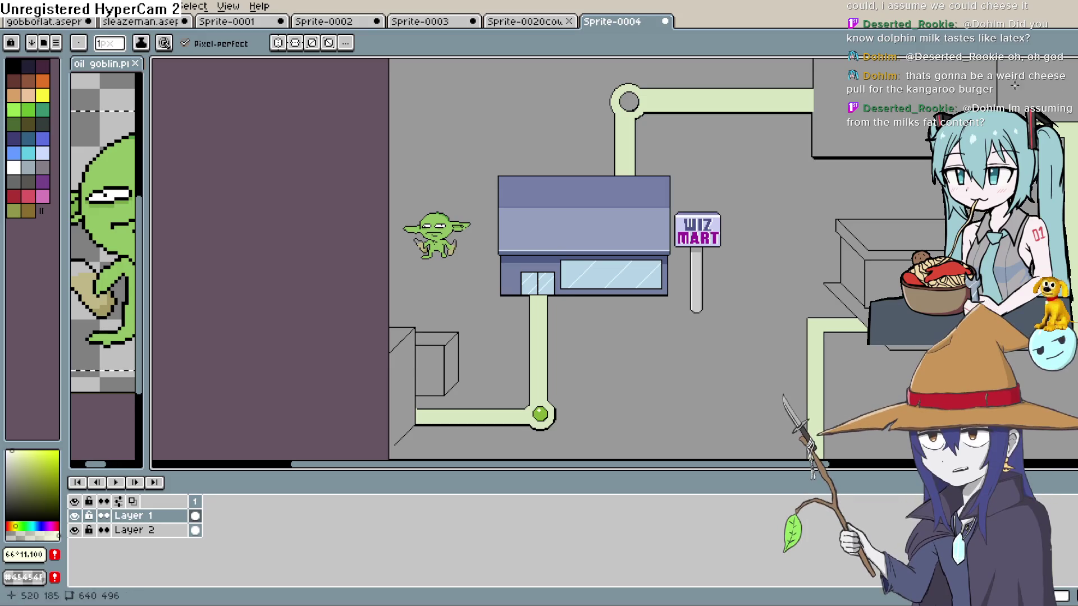
scroll(465, 235, "up", 3)
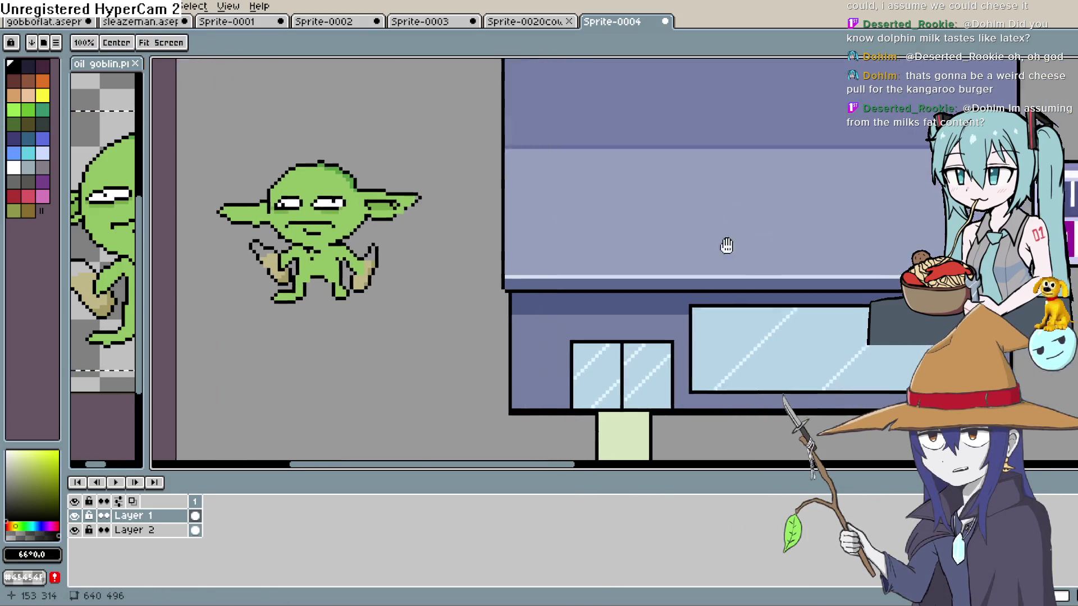
scroll(566, 240, "up", 2)
mouse_move(570, 252)
left_mouse_down()
mouse_move(601, 264)
mouse_move(575, 268)
mouse_move(513, 236)
mouse_move(557, 288)
mouse_move(568, 271)
mouse_move(553, 256)
left_mouse_up()
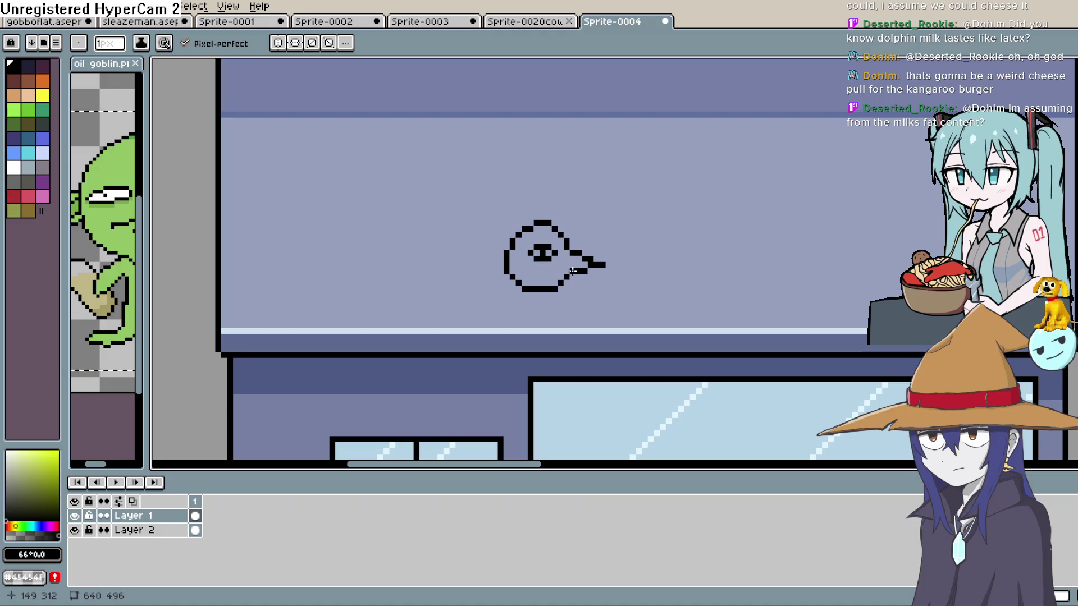
mouse_move(524, 292)
left_mouse_down()
mouse_move(512, 312)
mouse_move(546, 291)
left_mouse_up()
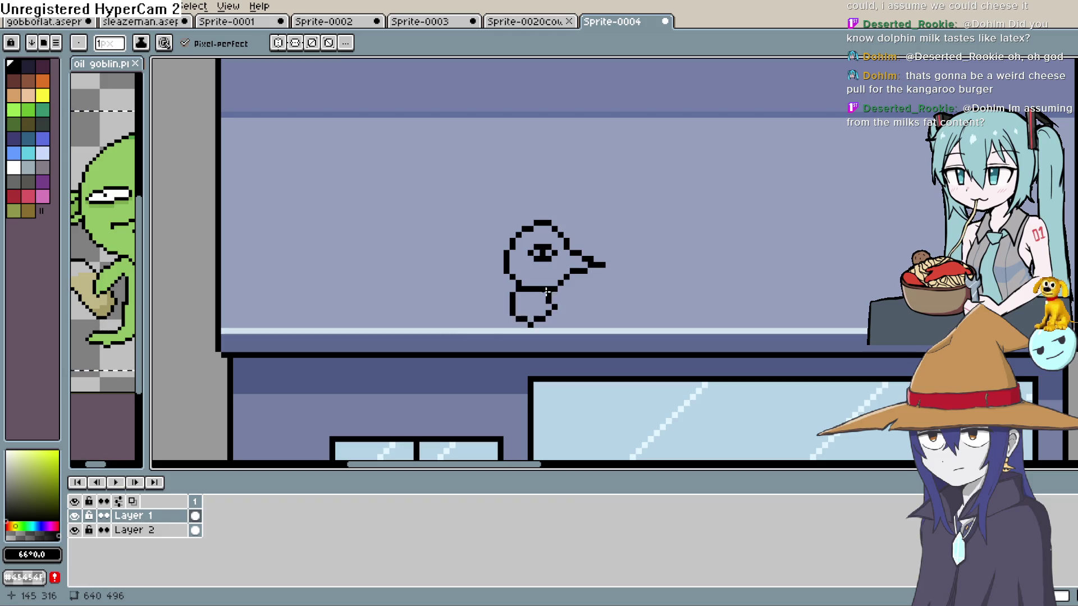
key("ctrl+z")
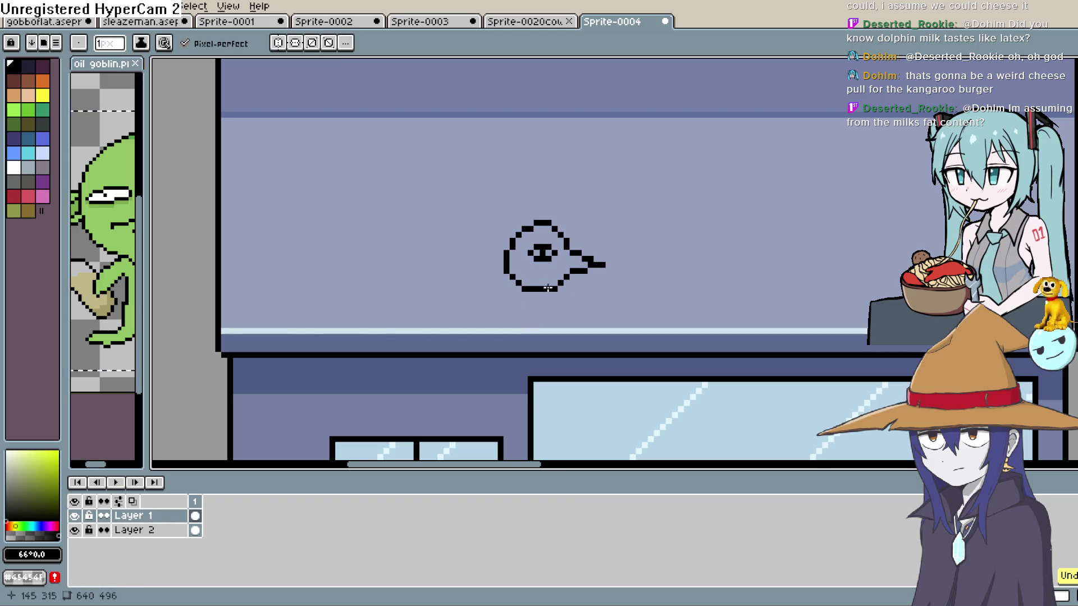
mouse_move(515, 285)
left_mouse_down()
mouse_move(496, 284)
mouse_move(533, 313)
mouse_move(542, 304)
mouse_move(512, 330)
mouse_move(524, 343)
left_mouse_up()
key("ctrl+z")
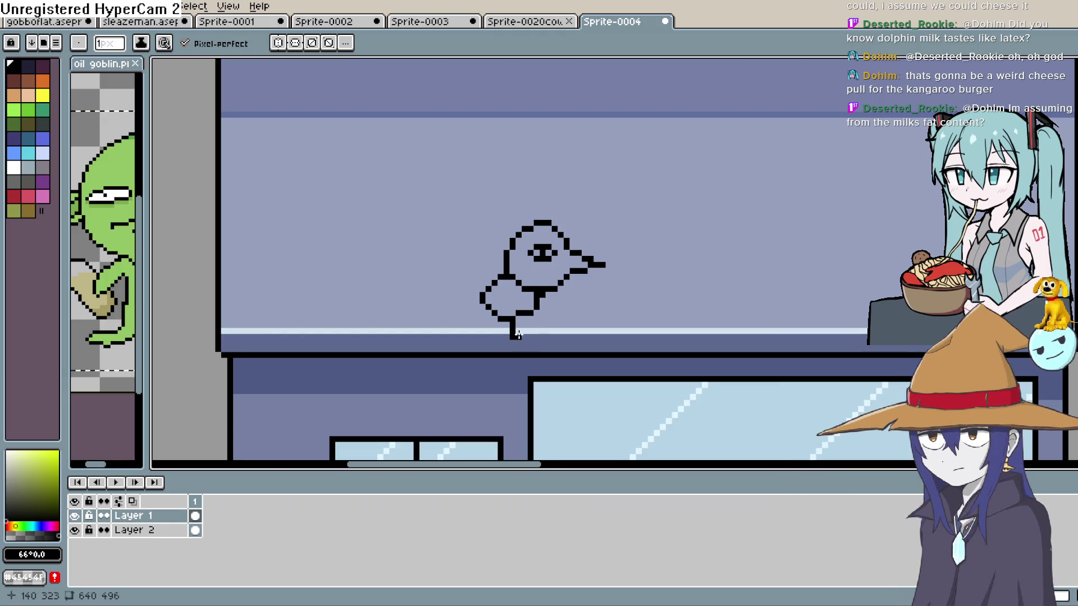
mouse_move(491, 316)
left_mouse_down()
mouse_move(499, 337)
mouse_move(559, 288)
left_mouse_up()
key("b")
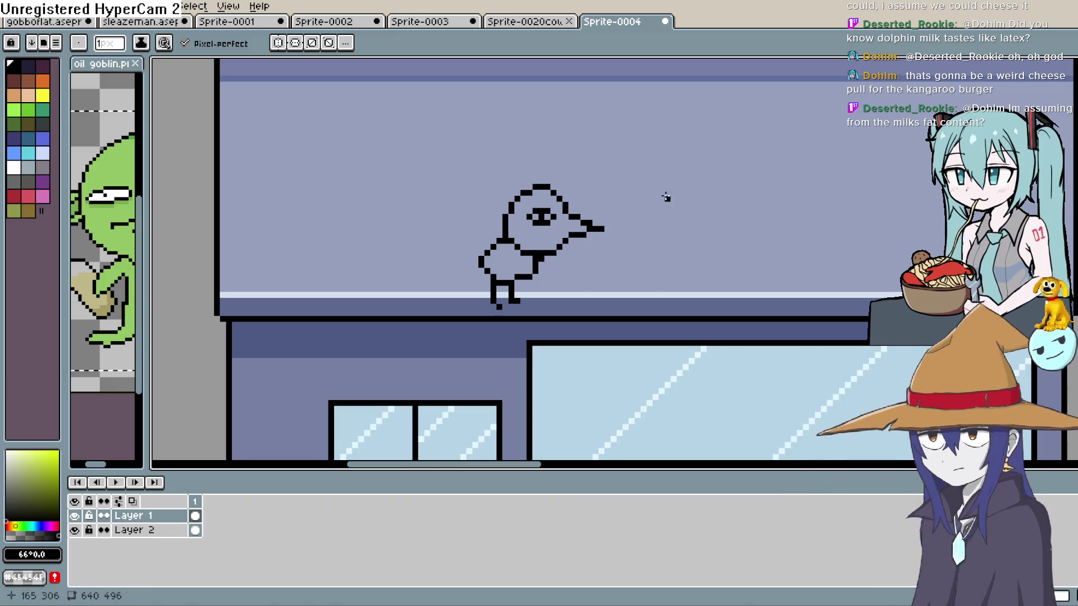
mouse_move(18, 469)
left_mouse_down()
mouse_move(17, 444)
mouse_move(38, 455)
left_mouse_up()
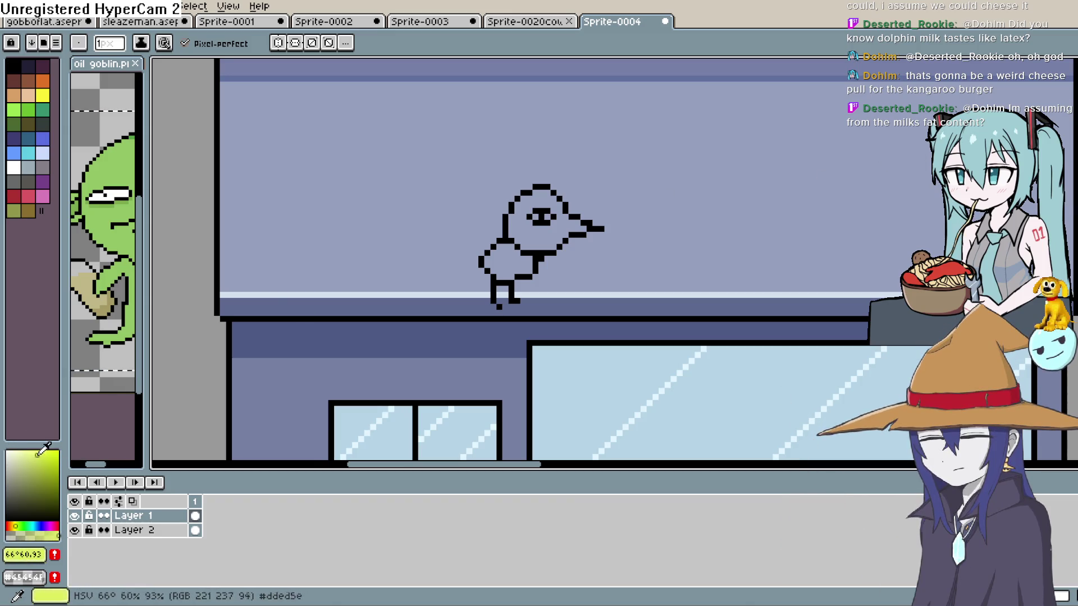
key("g")
left_click(530, 230)
left_click(522, 260)
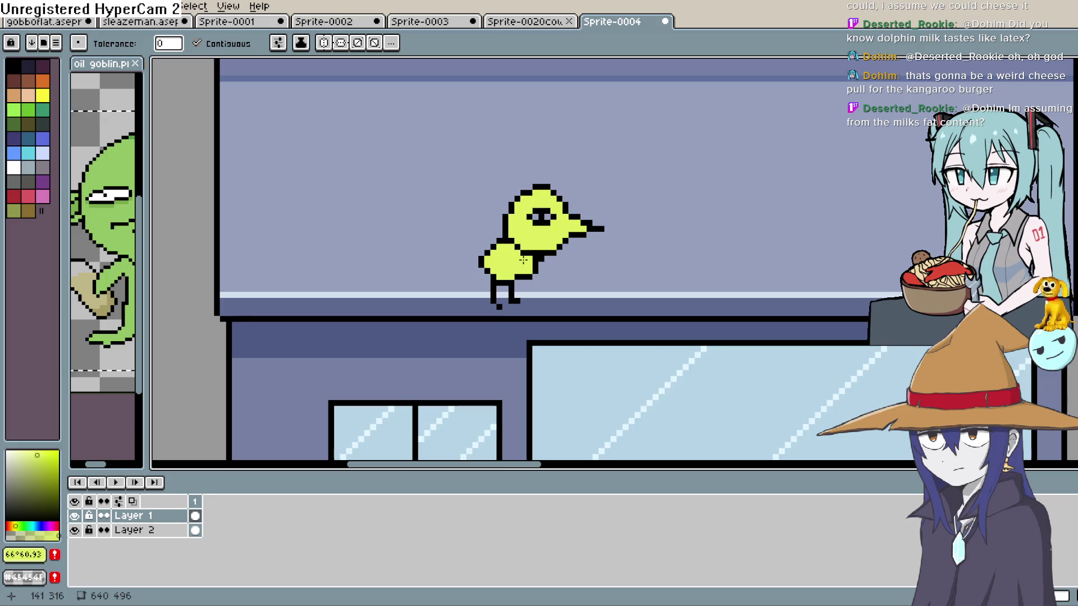
left_click(14, 168)
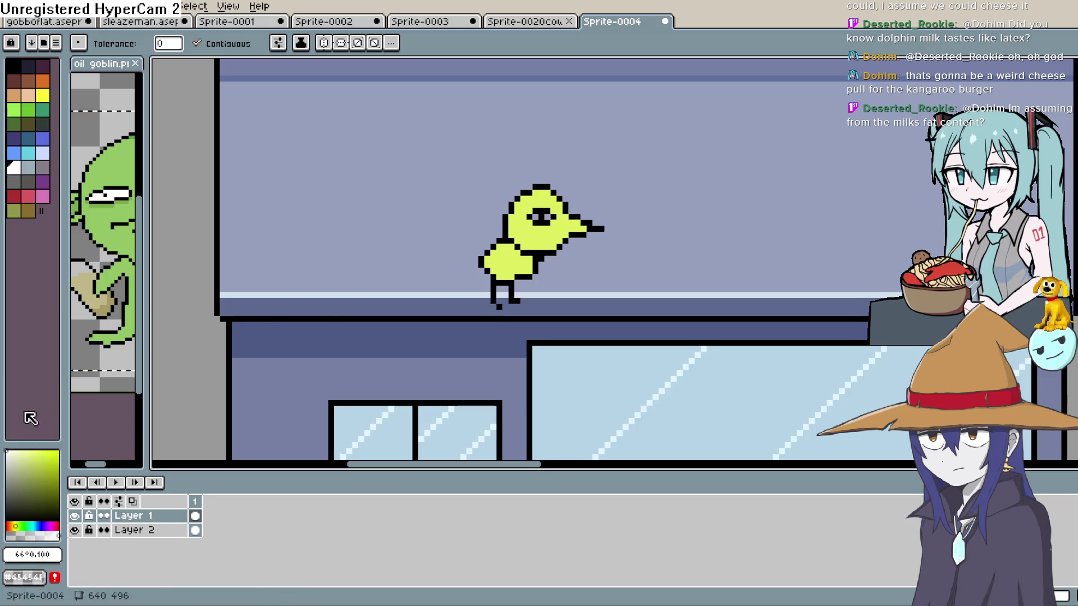
left_click(537, 217)
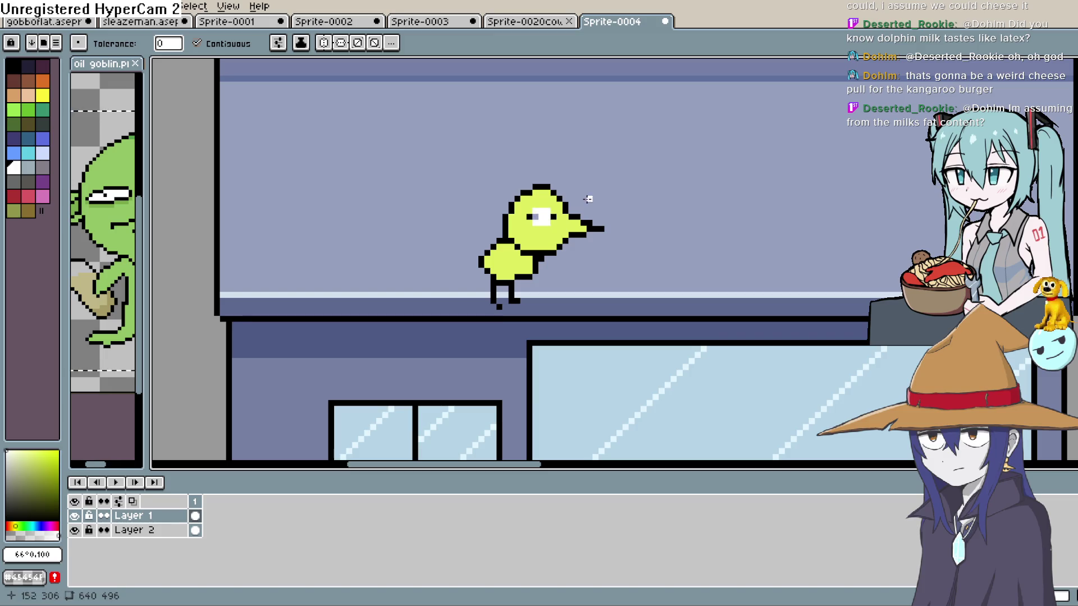
key("ctrl+z")
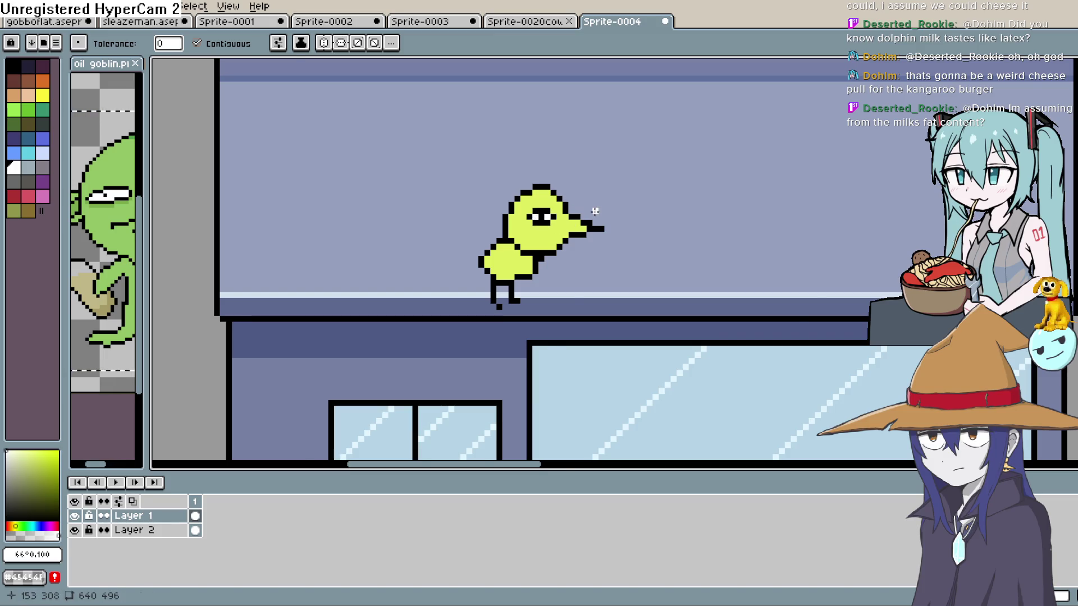
scroll(595, 211, "down", 2)
scroll(618, 224, "up", 1)
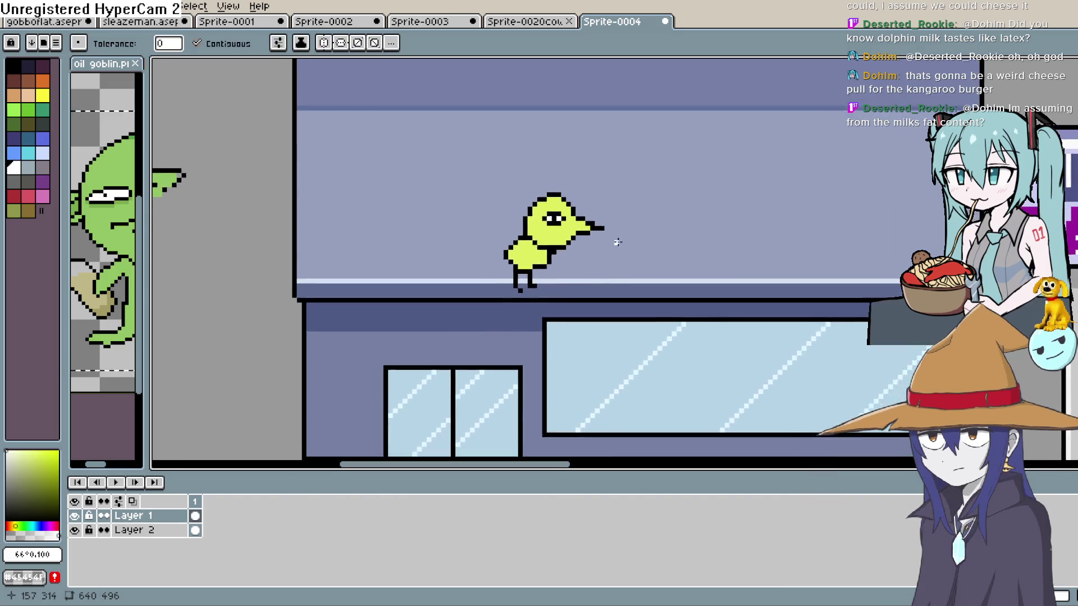
scroll(617, 242, "down", 2)
scroll(743, 302, "up", 1)
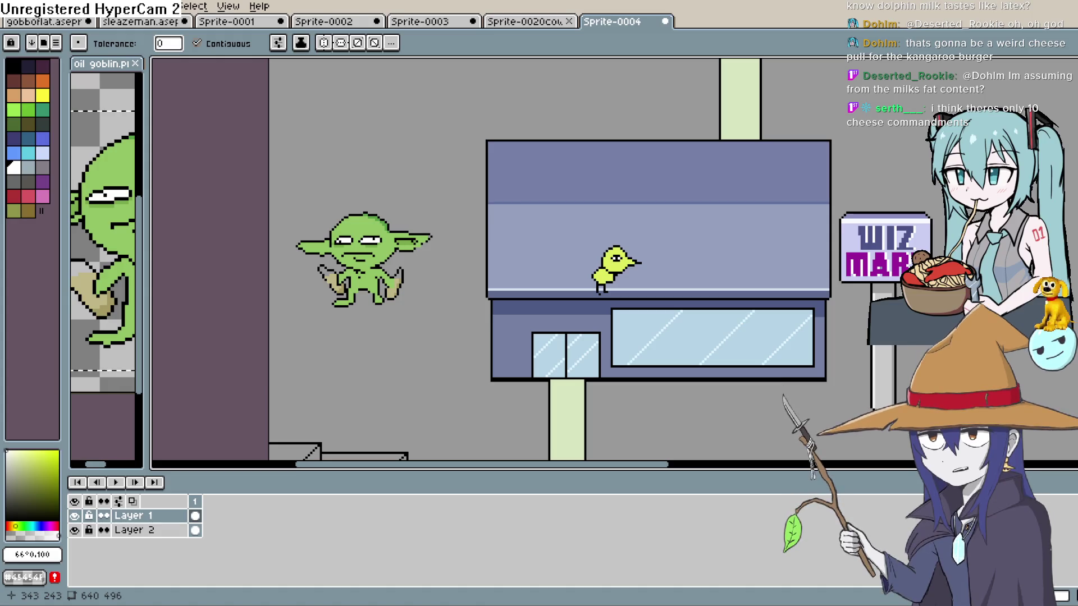
key("b")
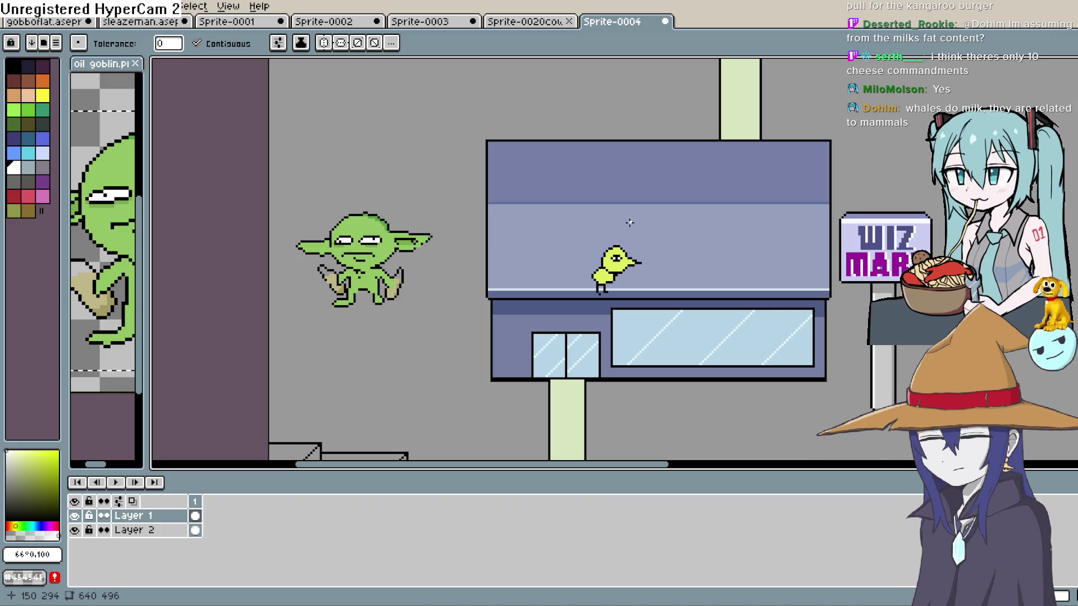
mouse_move(651, 253)
left_mouse_down()
mouse_move(657, 237)
mouse_move(653, 260)
left_mouse_up()
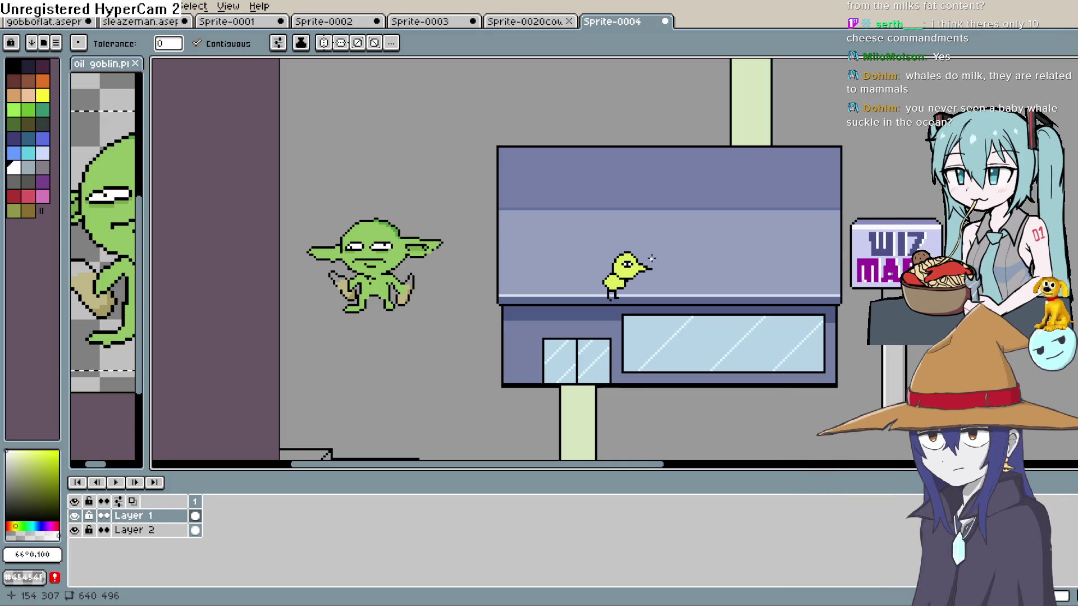
left_click_drag(651, 257, 671, 242)
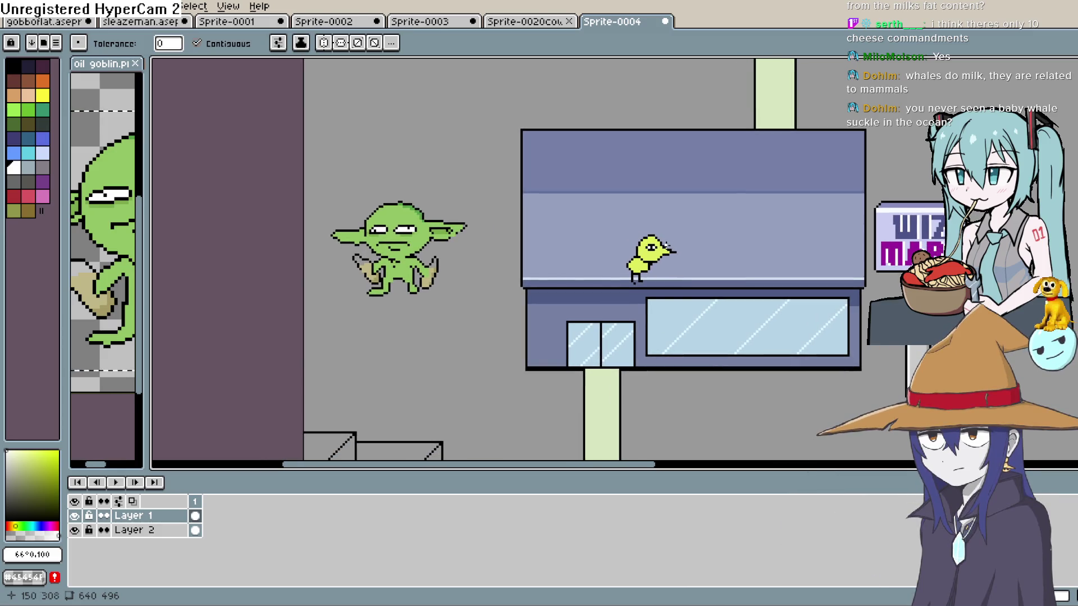
Step: Shade along the bottom of the bird's head with a darker yellow-green
scroll(661, 256, "down", 3)
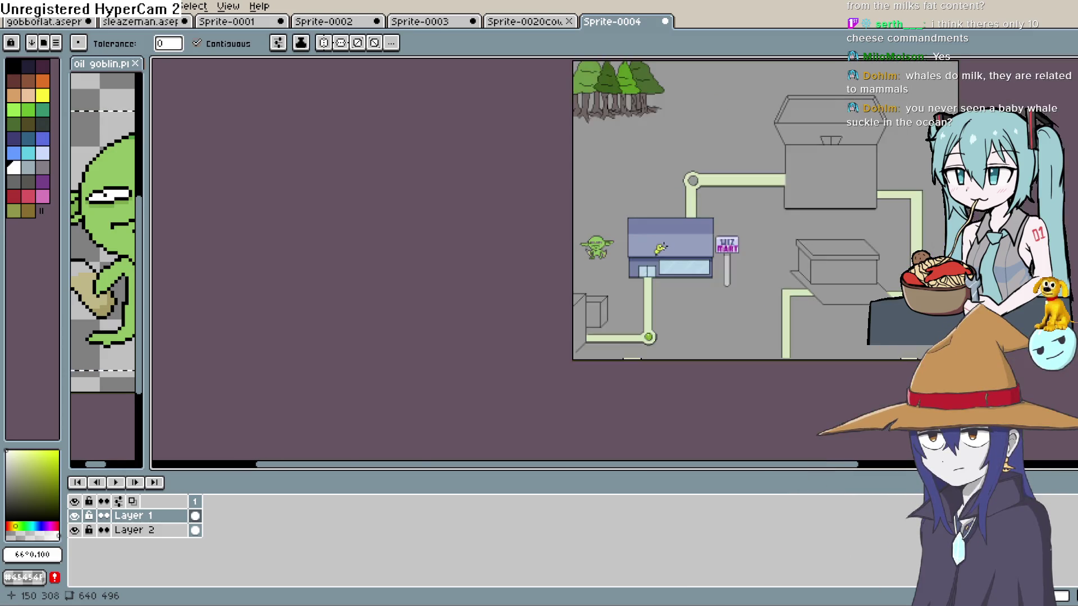
scroll(660, 256, "up", 5)
scroll(660, 253, "up", 2)
left_click(38, 476)
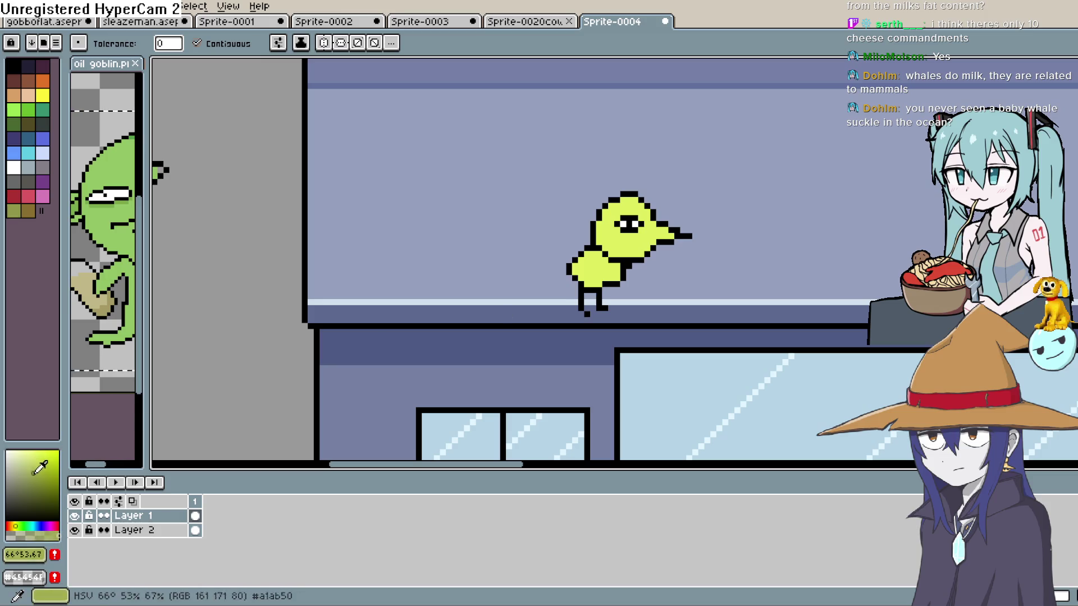
key("b")
left_click(599, 228)
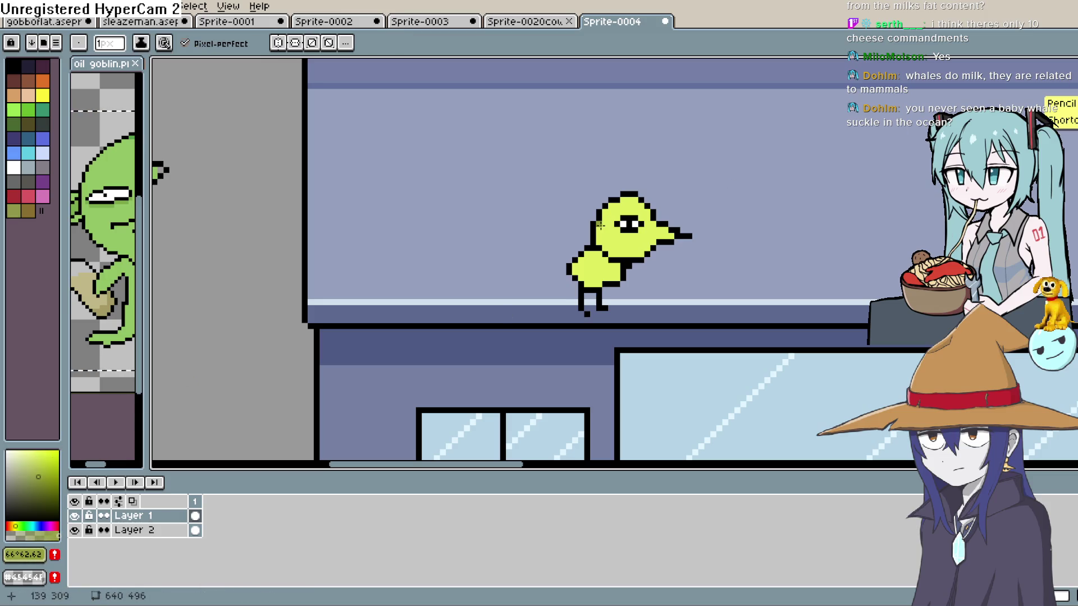
left_click_drag(601, 244, 643, 251)
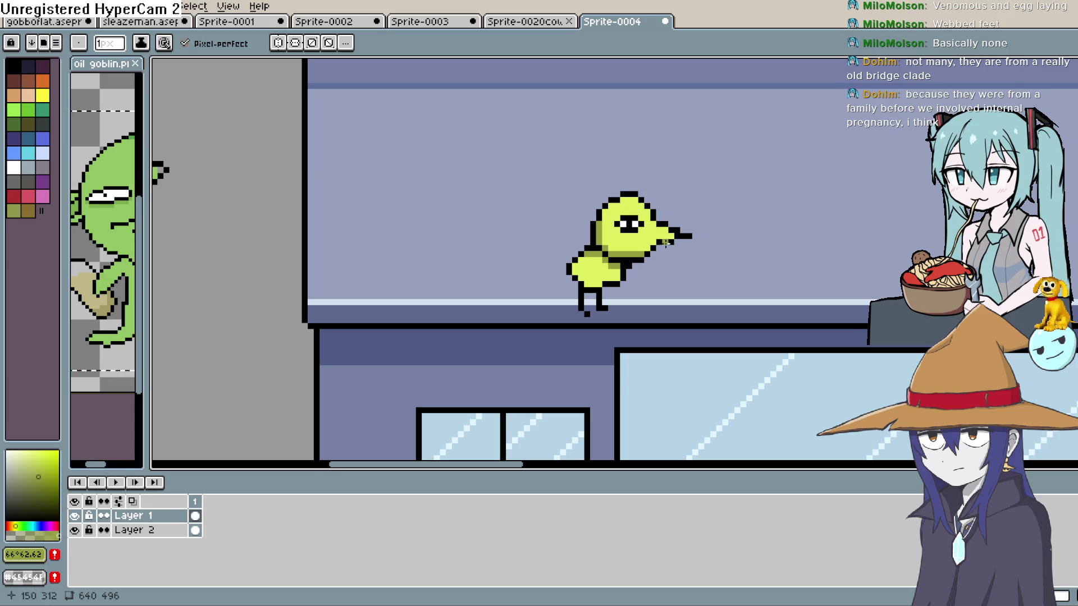
Step: Add pale yellow highlight pixels on the bird's head and body
left_click(635, 207, "alt")
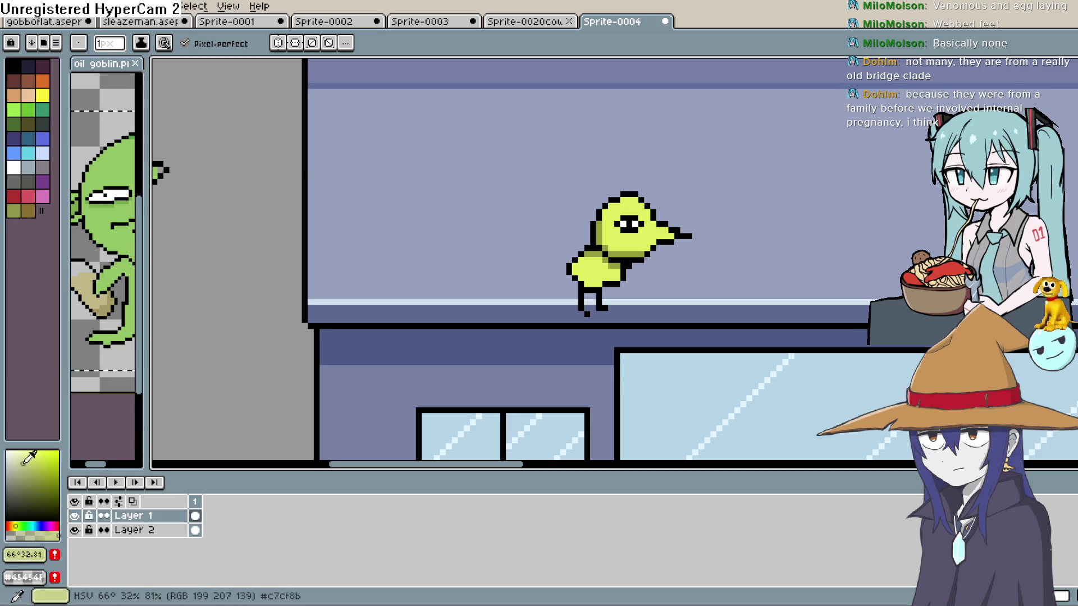
left_click(640, 200, "alt")
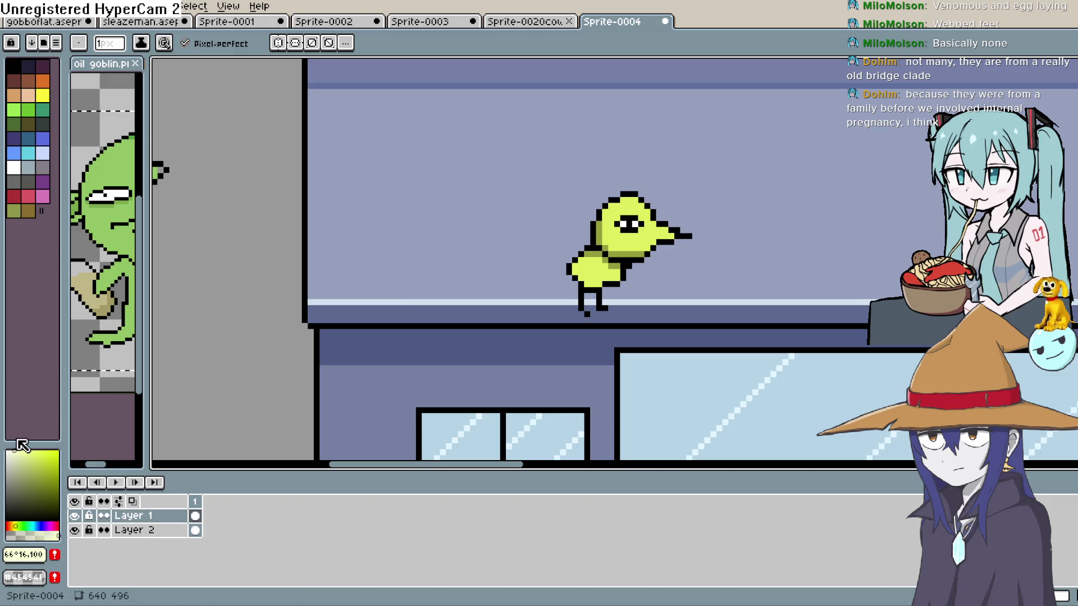
scroll(658, 193, "up", 2)
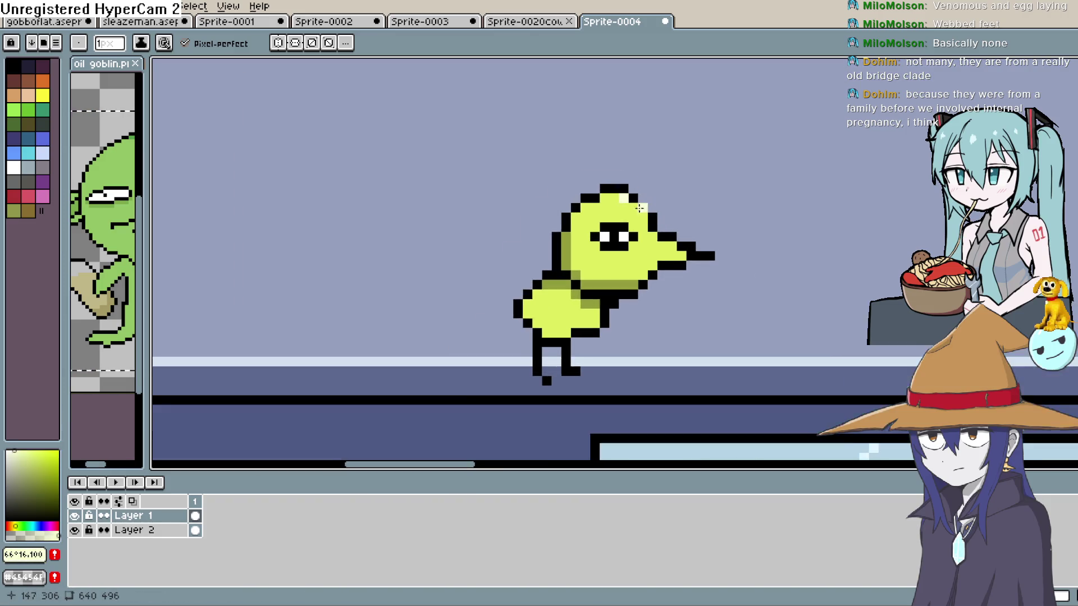
left_click(629, 208)
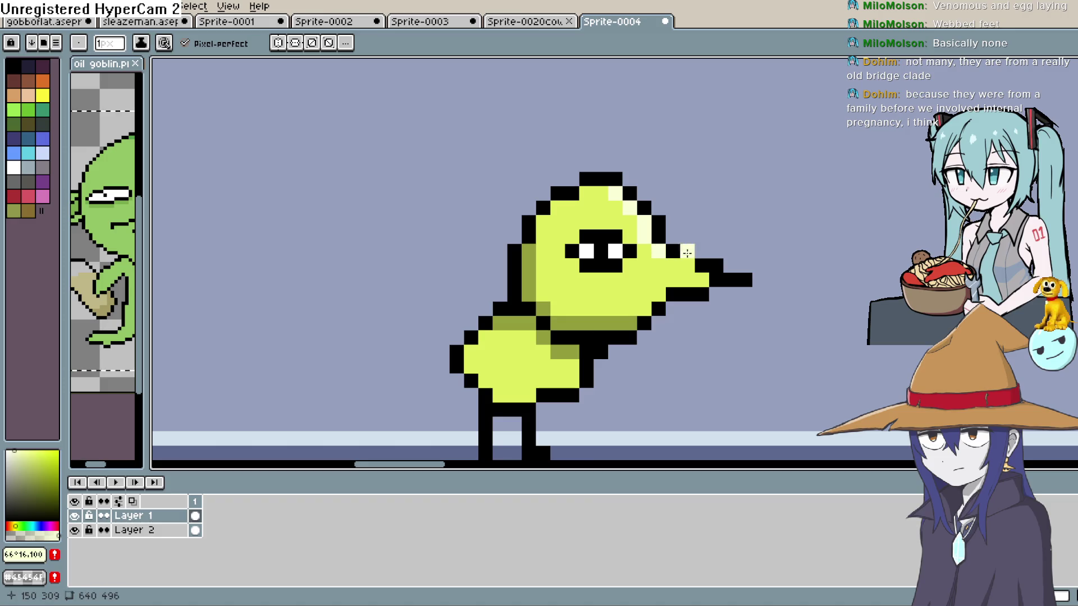
left_click_drag(569, 369, 586, 312)
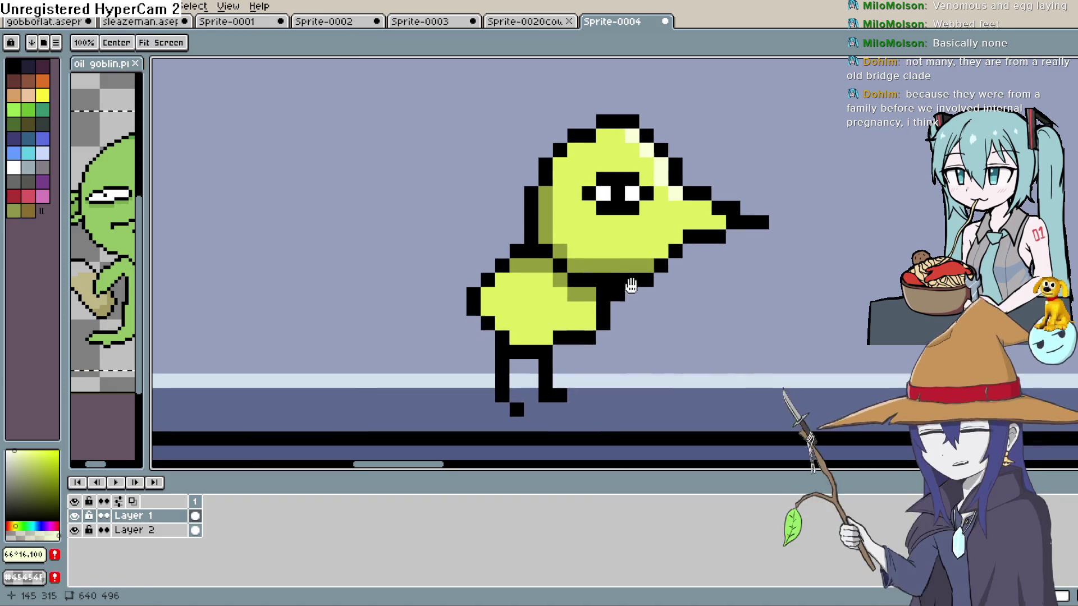
left_click(589, 322)
left_click(618, 266)
scroll(787, 205, "down", 1)
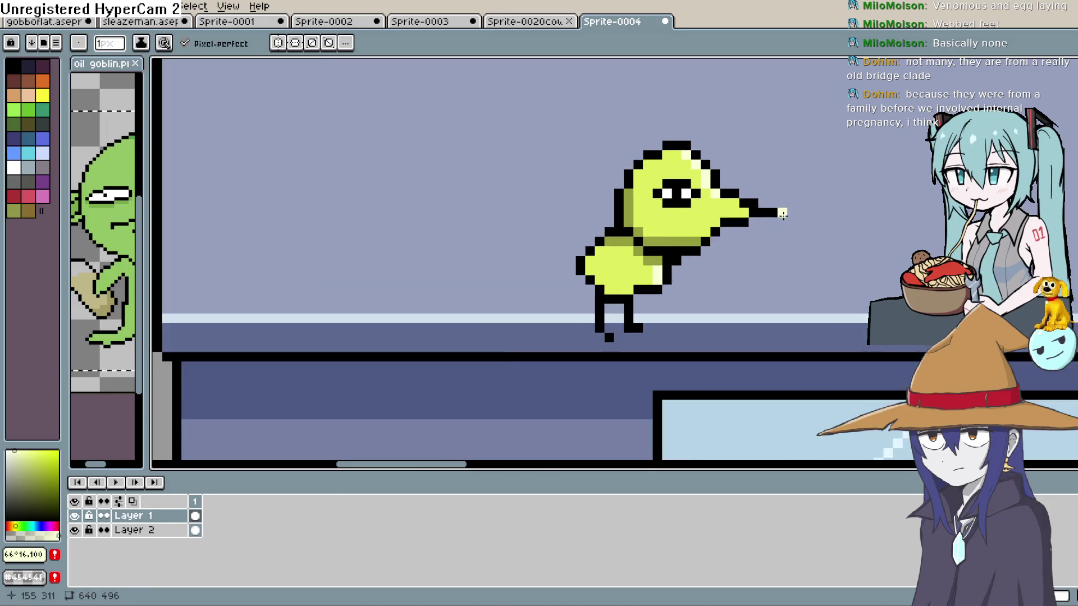
scroll(782, 209, "up", 1)
scroll(893, 221, "down", 1)
scroll(730, 236, "up", 1)
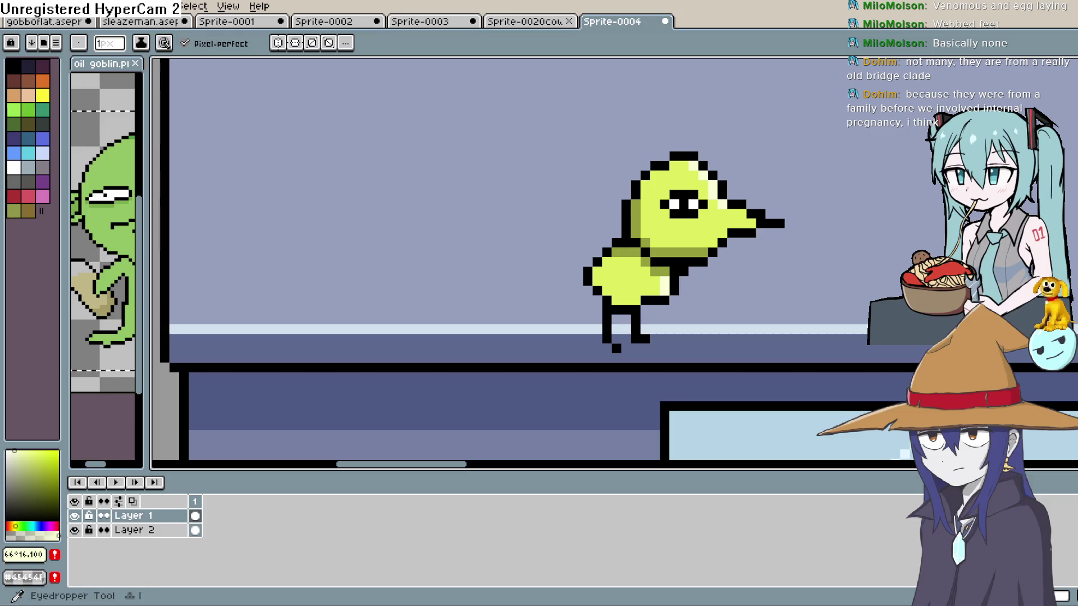
Step: Sample the bird's olive shading colour back into the pencil
key("i")
left_click(660, 271)
key("b")
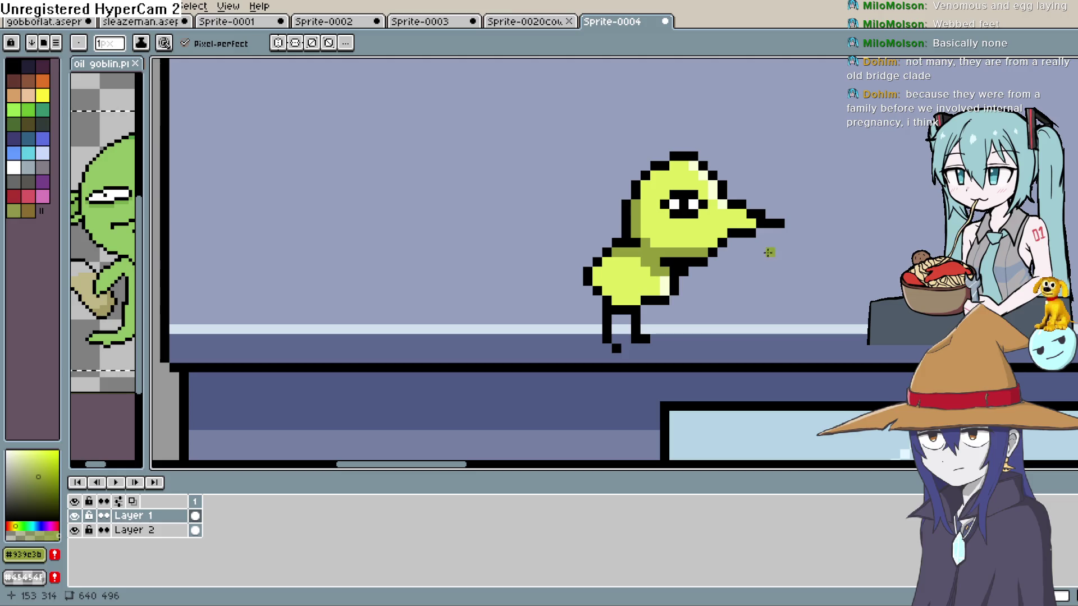
scroll(685, 230, "down", 5)
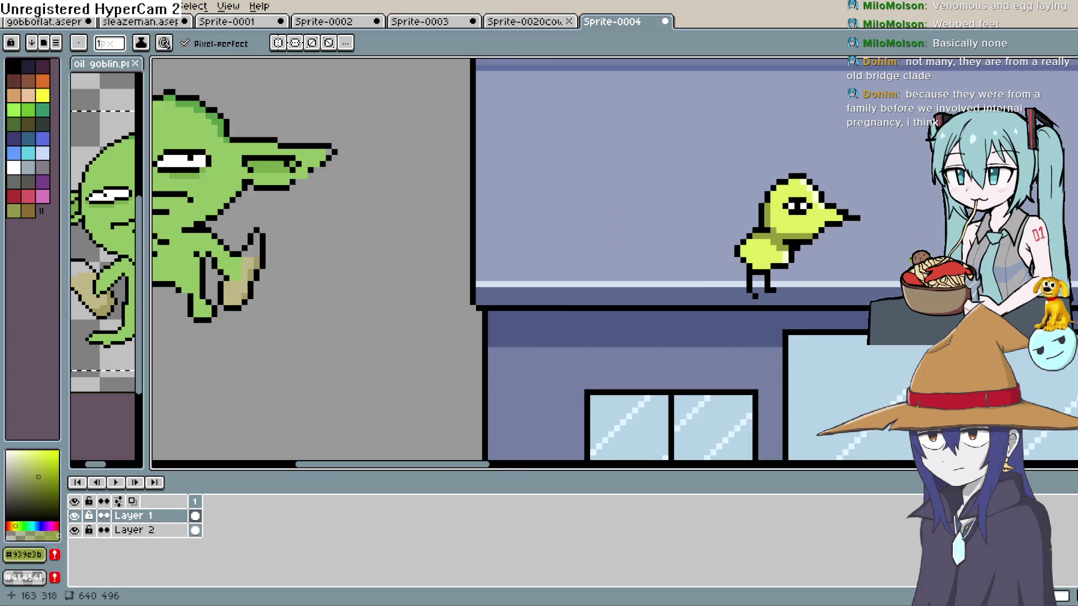
Step: Pan over to the Wiz Mart shop, choose black, and zoom onto the window and door
scroll(780, 253, "up", 2)
mouse_move(705, 260)
left_mouse_down()
mouse_move(712, 305)
mouse_move(718, 253)
mouse_move(690, 275)
mouse_move(692, 238)
mouse_move(702, 275)
left_mouse_up()
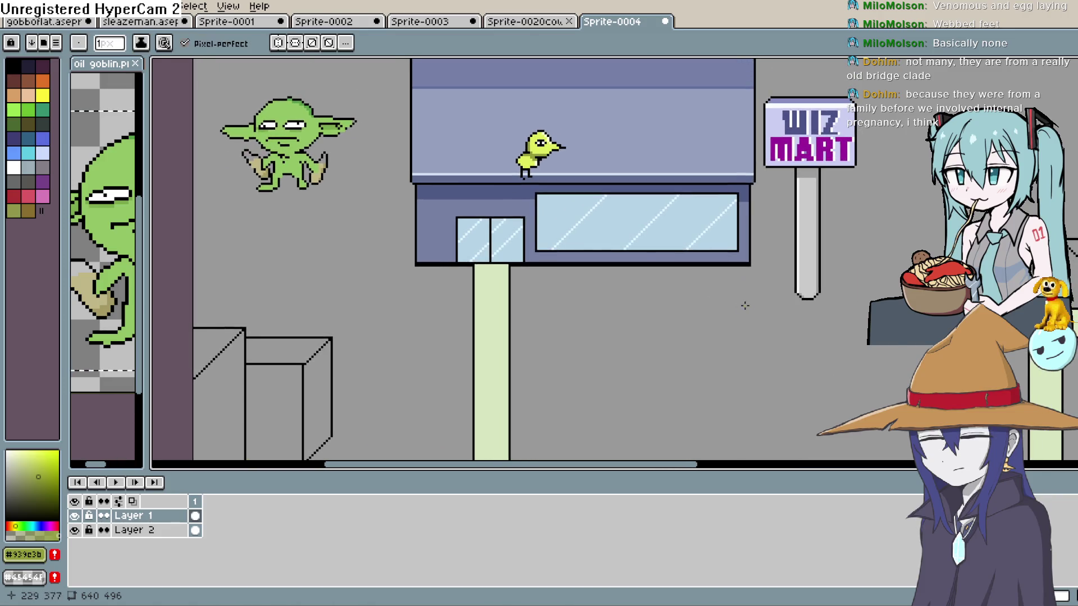
scroll(769, 312, "down", 1)
scroll(724, 284, "up", 1)
mouse_move(568, 301)
left_mouse_down()
mouse_move(645, 315)
mouse_move(623, 331)
left_mouse_up()
left_click(7, 518)
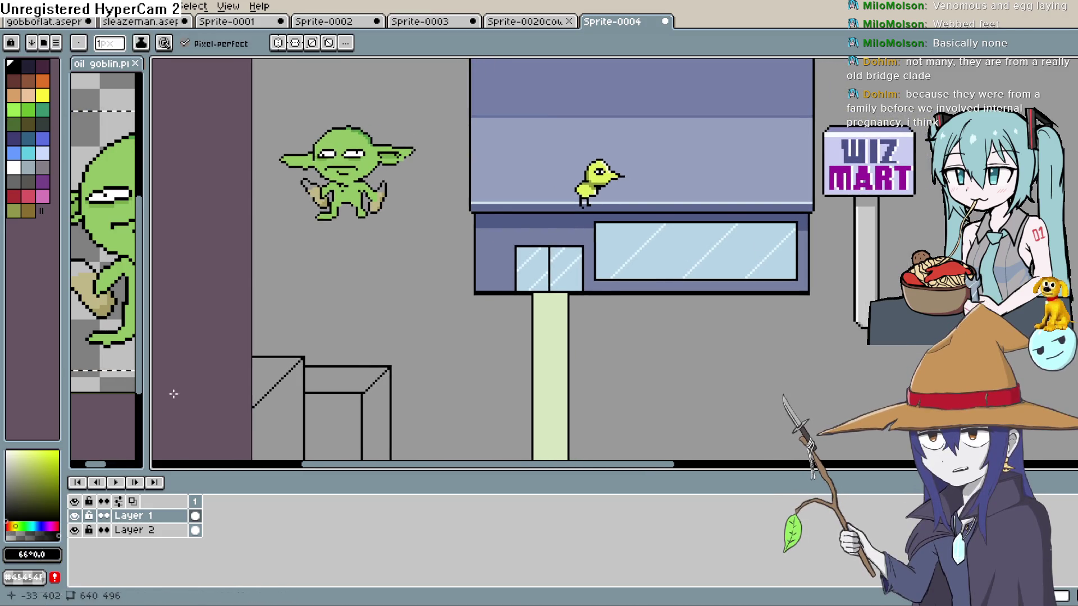
scroll(501, 251, "up", 1)
mouse_move(709, 233)
left_mouse_down()
mouse_move(544, 303)
mouse_move(515, 294)
left_mouse_up()
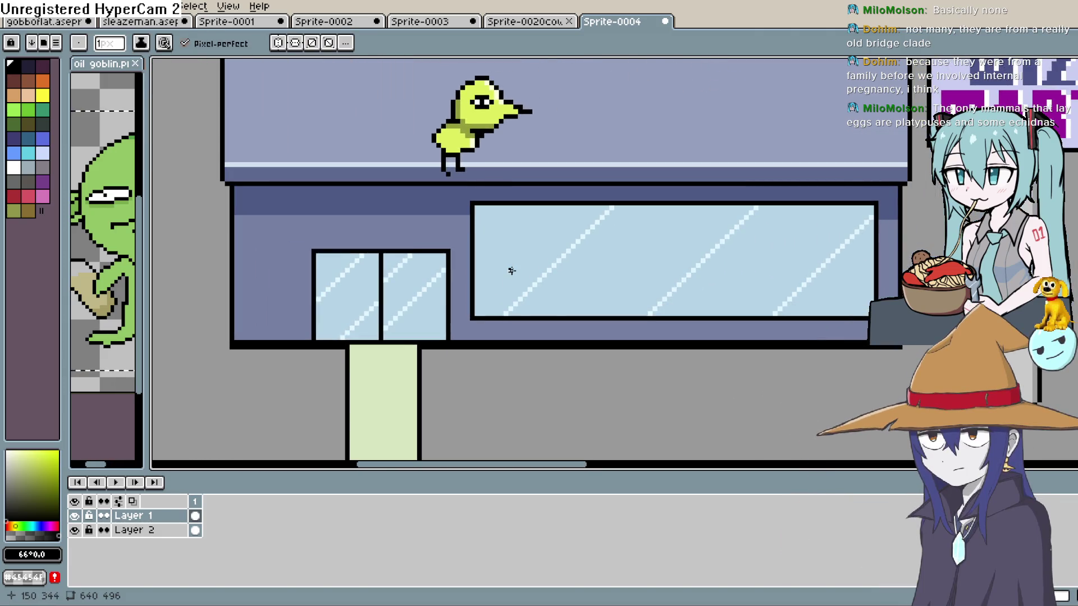
Step: Start the bottle outline in the shop window with straight lines, undoing a pointed top
key("l")
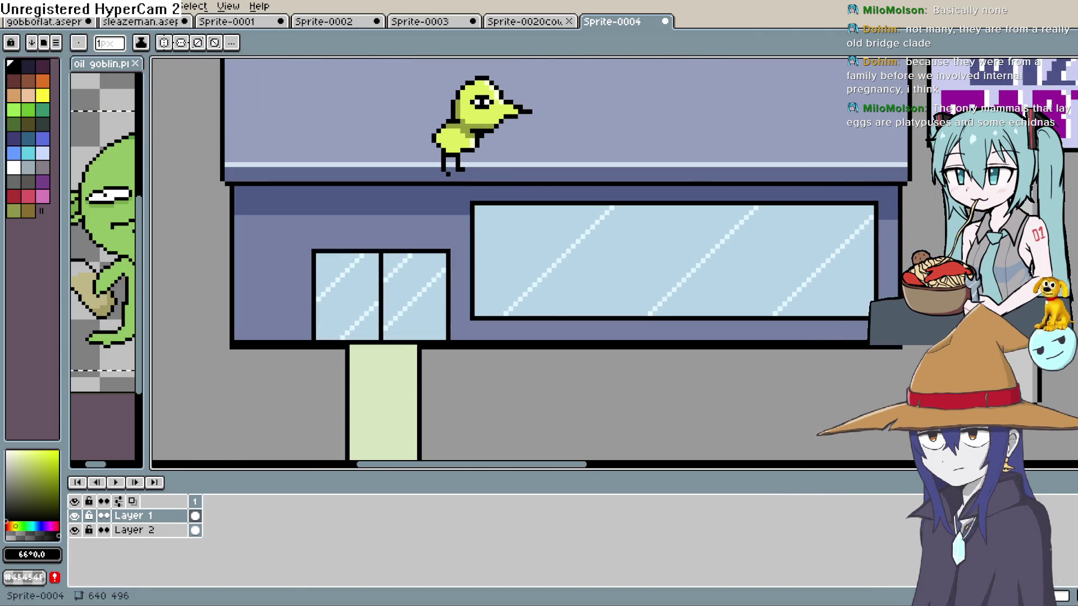
mouse_move(515, 266)
left_mouse_down()
mouse_move(515, 297)
mouse_move(533, 303)
mouse_move(544, 257)
left_mouse_up()
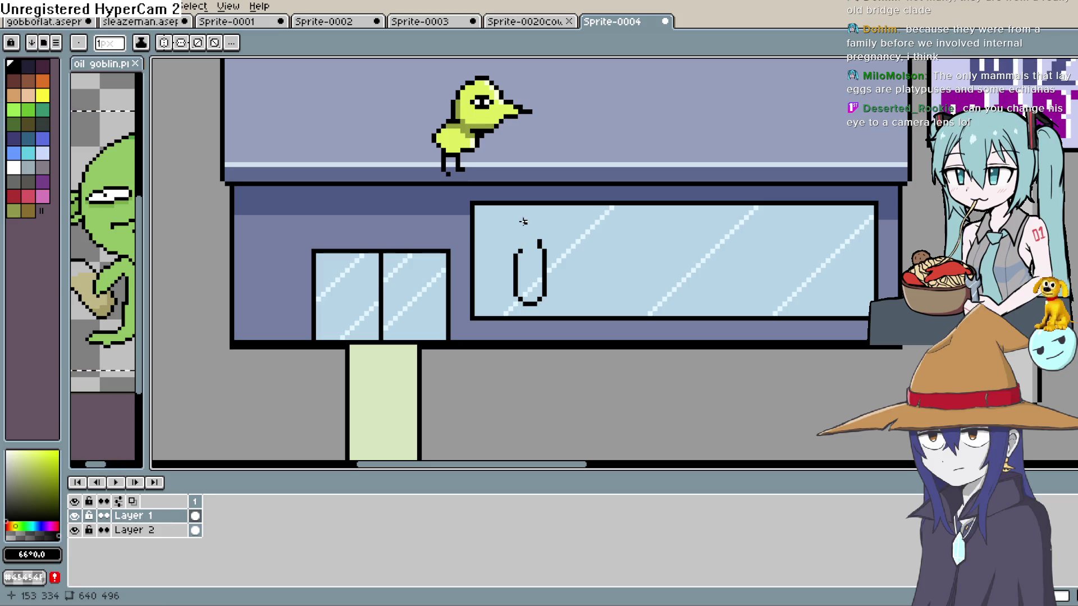
scroll(523, 222, "up", 1)
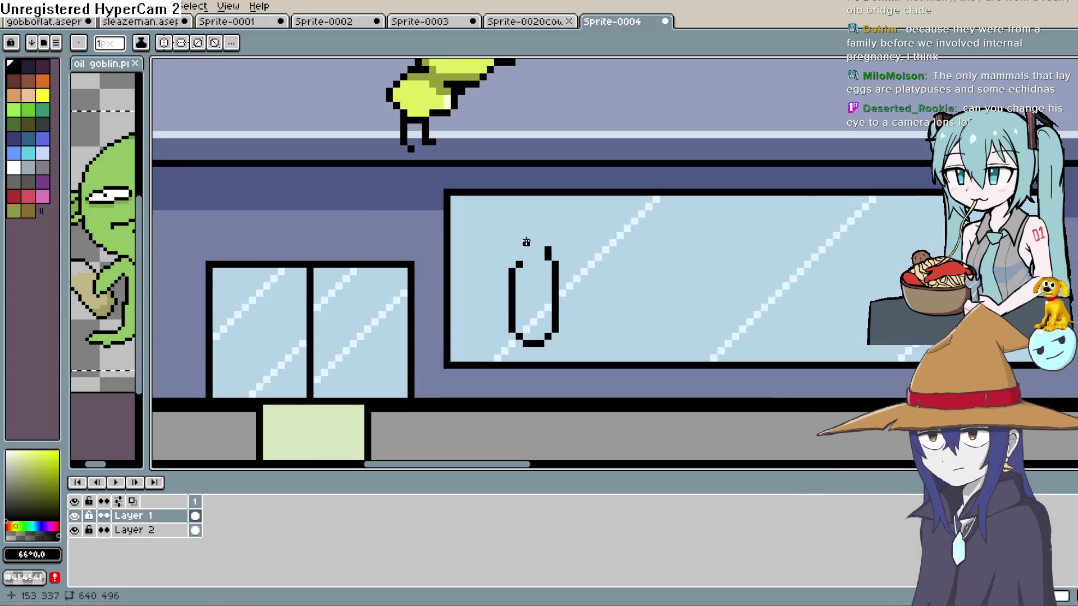
left_click(518, 261)
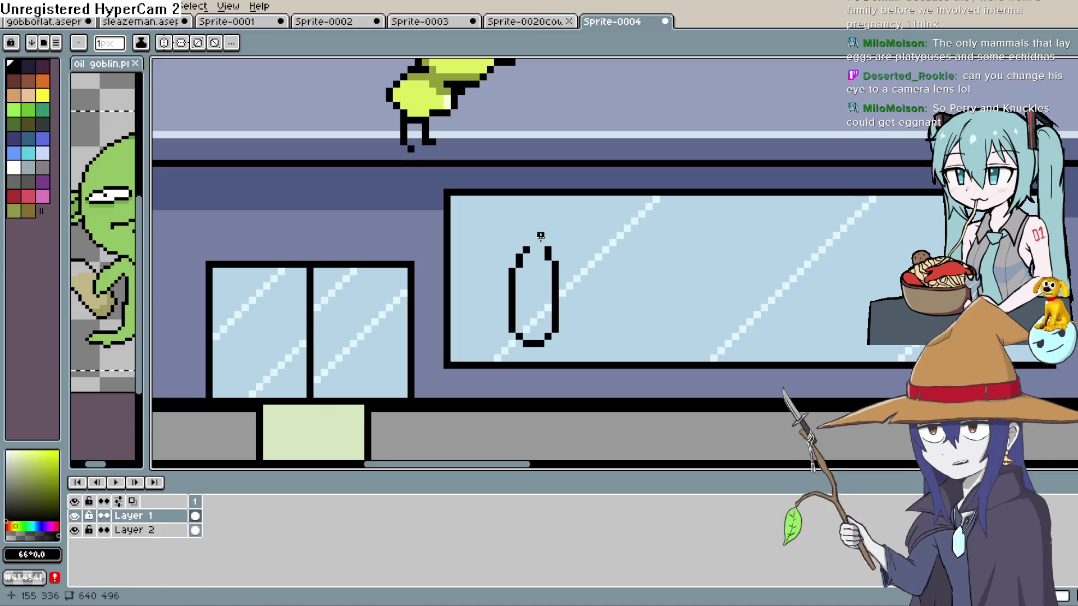
left_click_drag(520, 254, 547, 247)
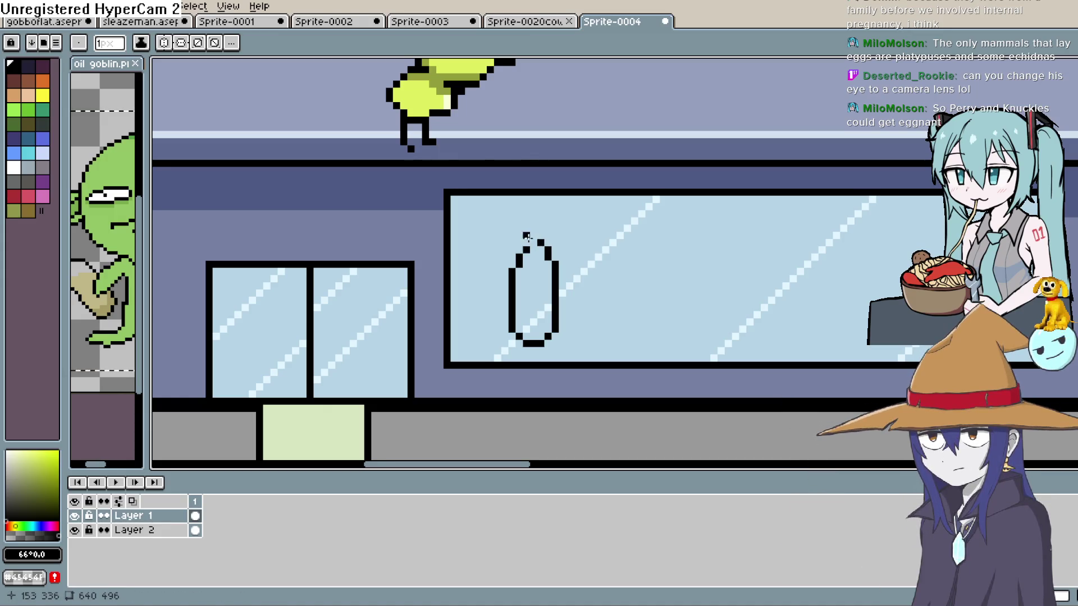
key("ctrl+z")
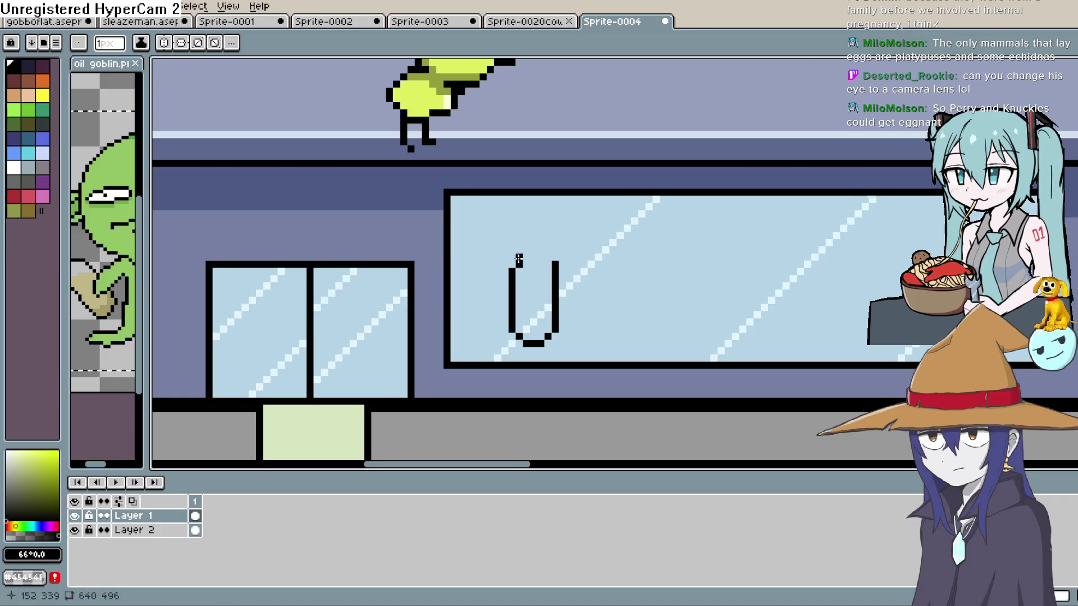
Step: Draw the bottle's neck sides, close its top, and add a label line across it
mouse_move(547, 257)
left_mouse_down()
mouse_move(547, 242)
mouse_move(519, 254)
mouse_move(541, 219)
mouse_move(526, 220)
left_mouse_up()
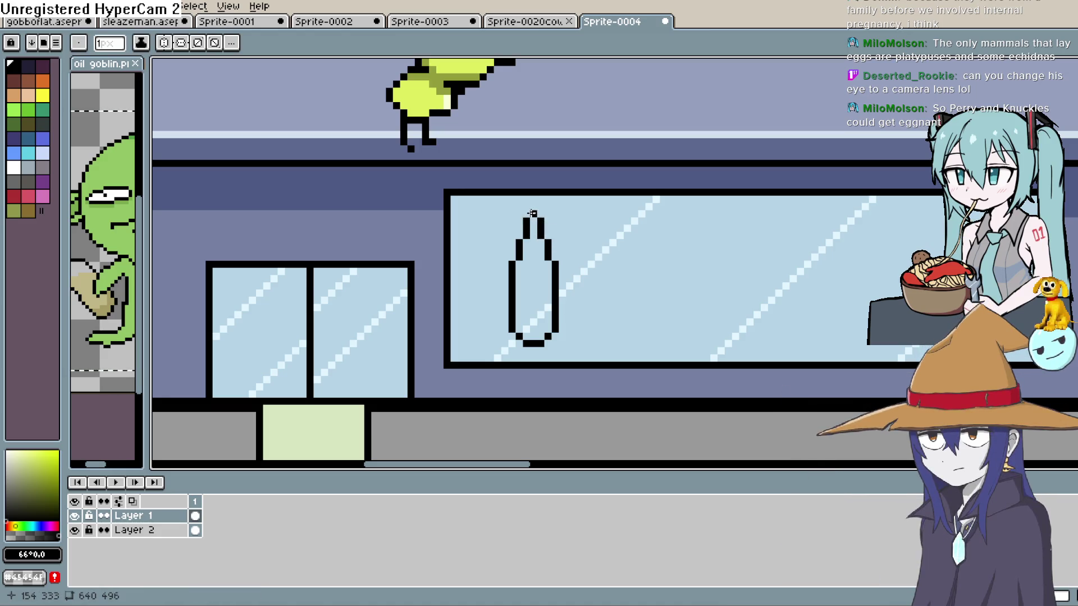
left_click_drag(533, 213, 541, 215)
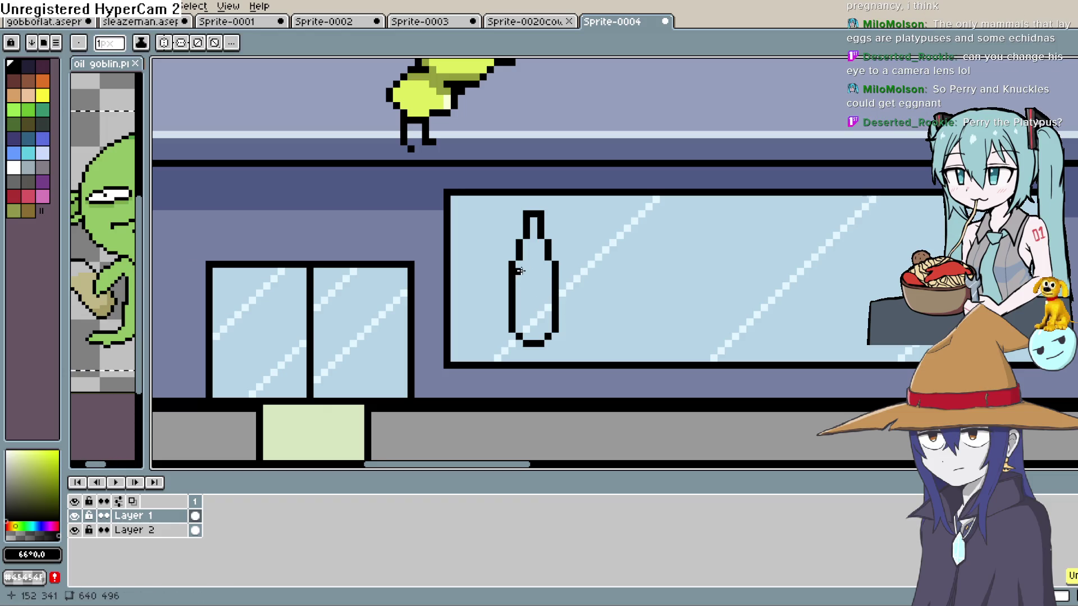
left_click_drag(526, 278, 534, 277)
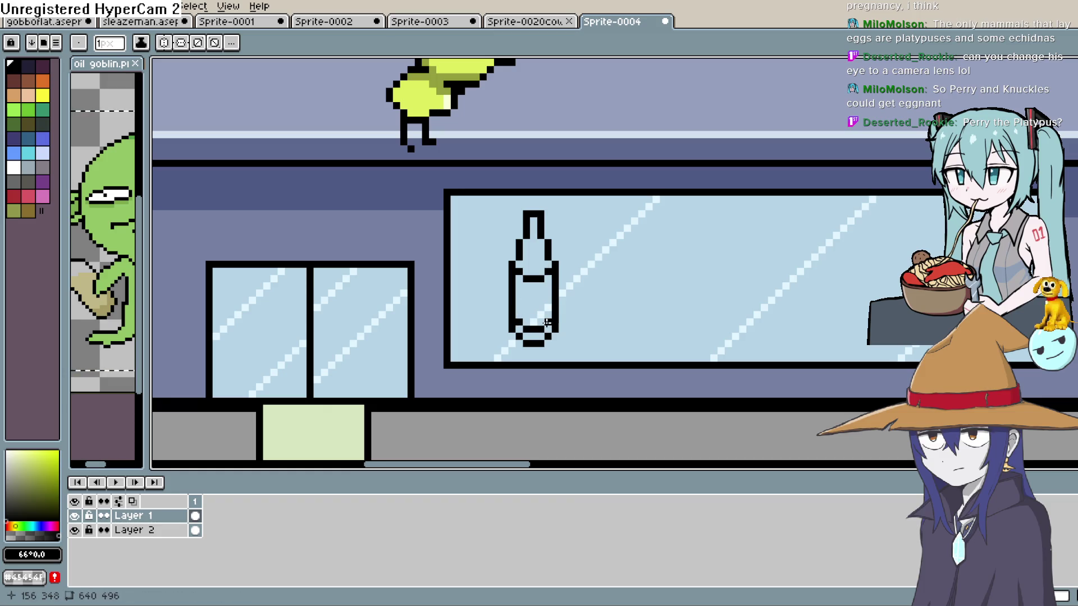
scroll(744, 269, "down", 3)
left_click_drag(827, 281, 727, 222)
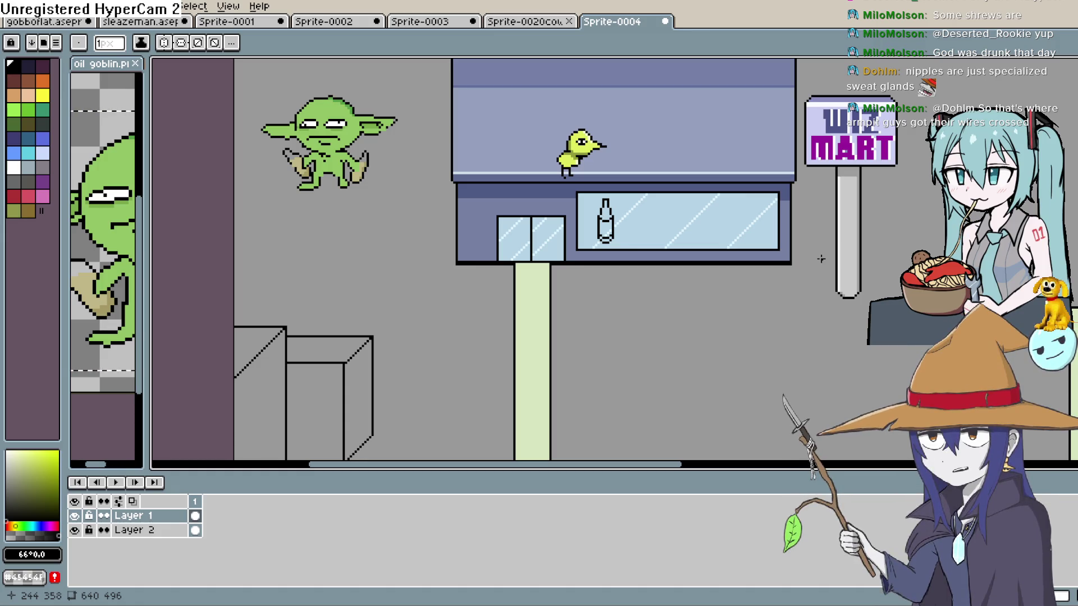
Step: Pan the scene to centre the Wiz Mart shop
left_click_drag(664, 202, 614, 241)
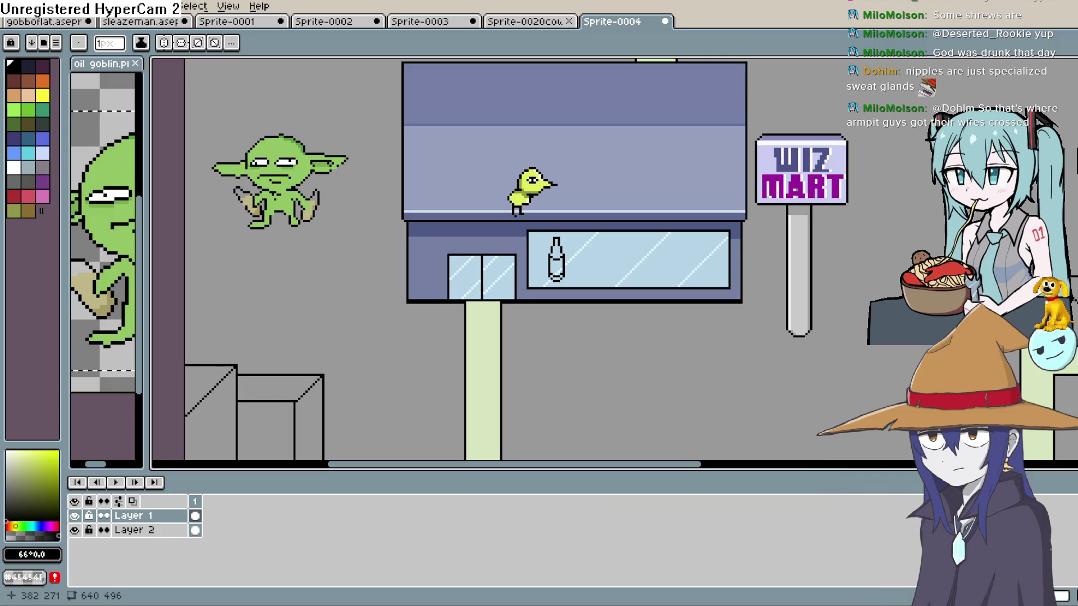
Step: Zoom in on the shop window and pick dark grey #5c5c5a as the drawing colour
scroll(712, 225, "up", 2)
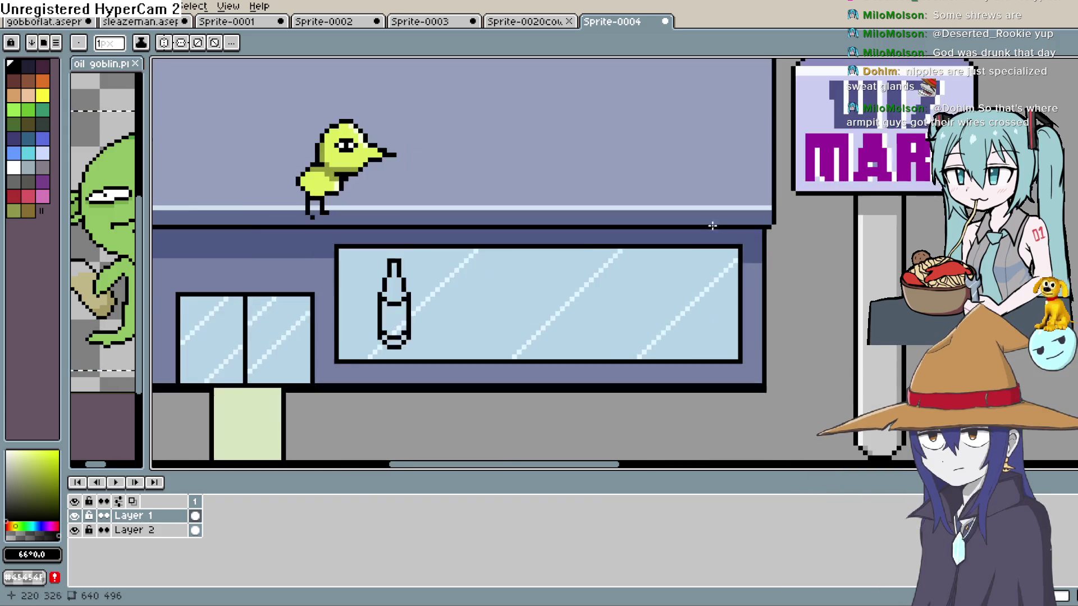
scroll(607, 298, "up", 1)
scroll(404, 245, "down", 2)
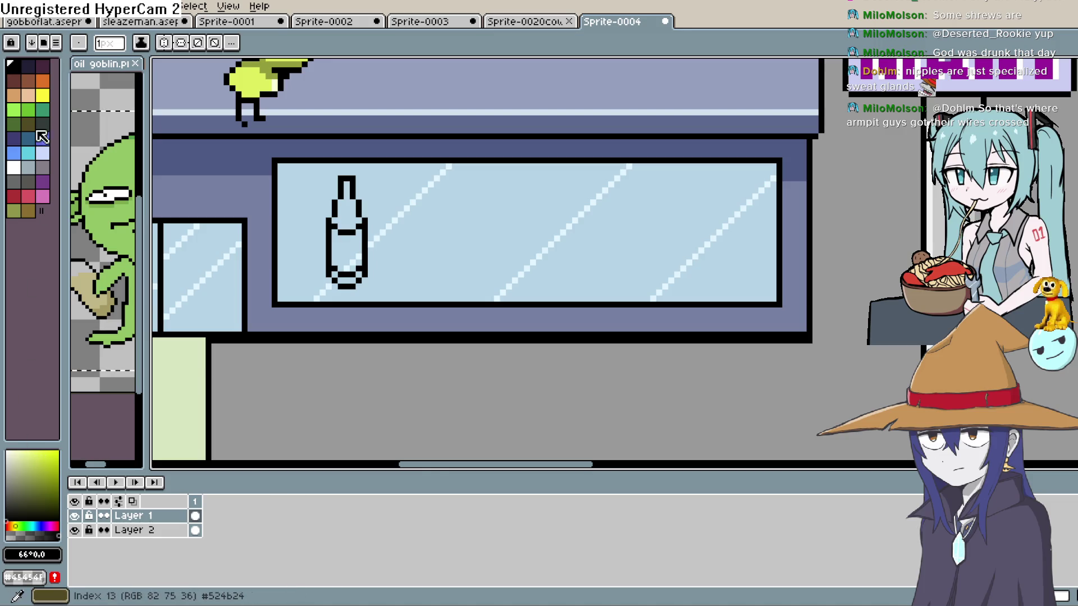
left_click(12, 488)
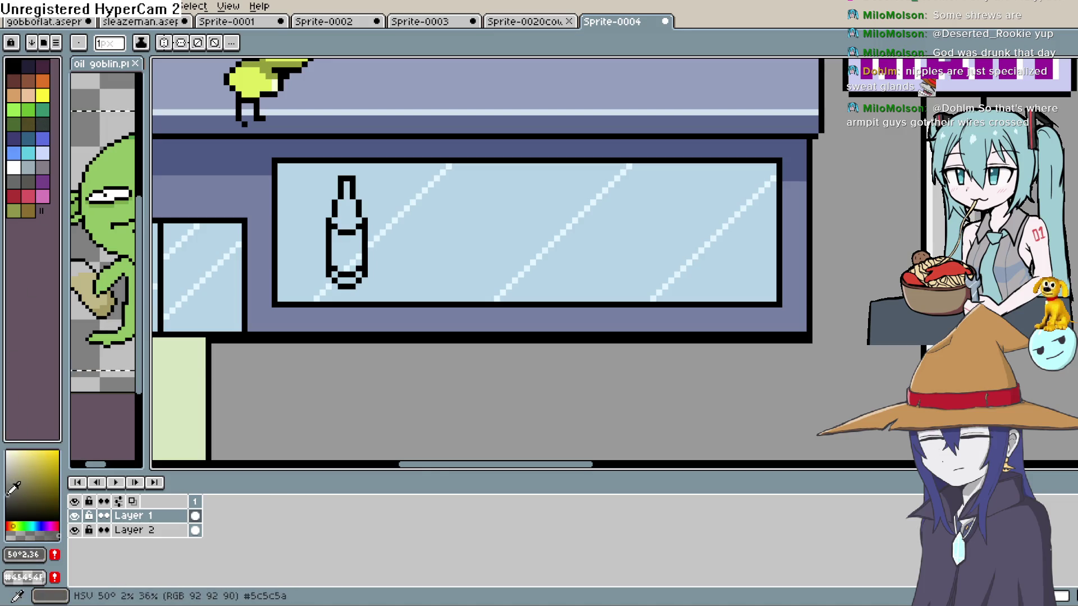
Step: Fill the bottle's neck and base dark brown and its body red, undoing a white fill
left_click(14, 81)
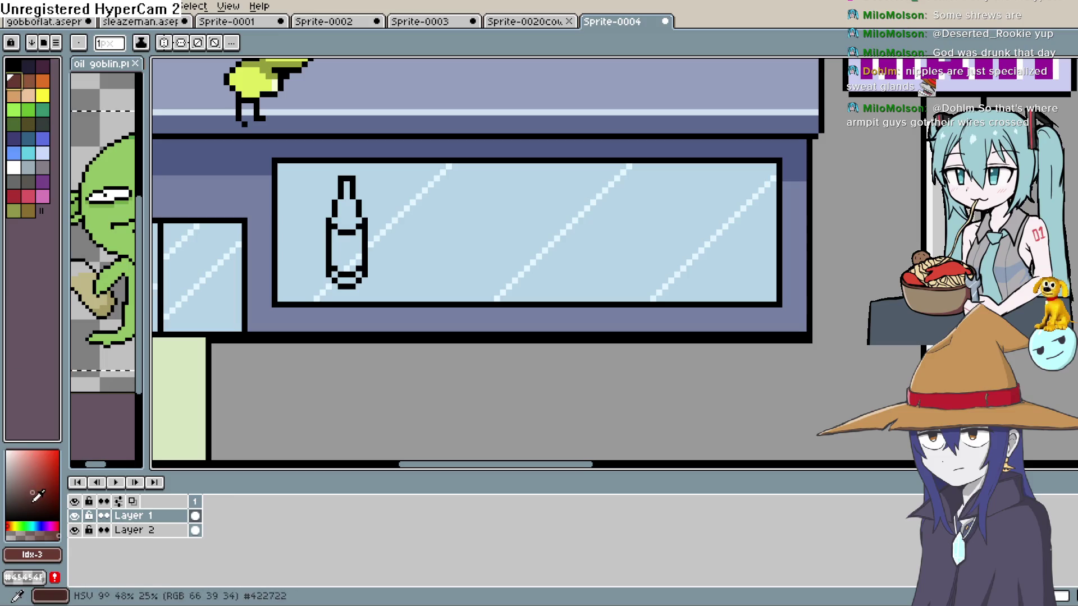
key("g")
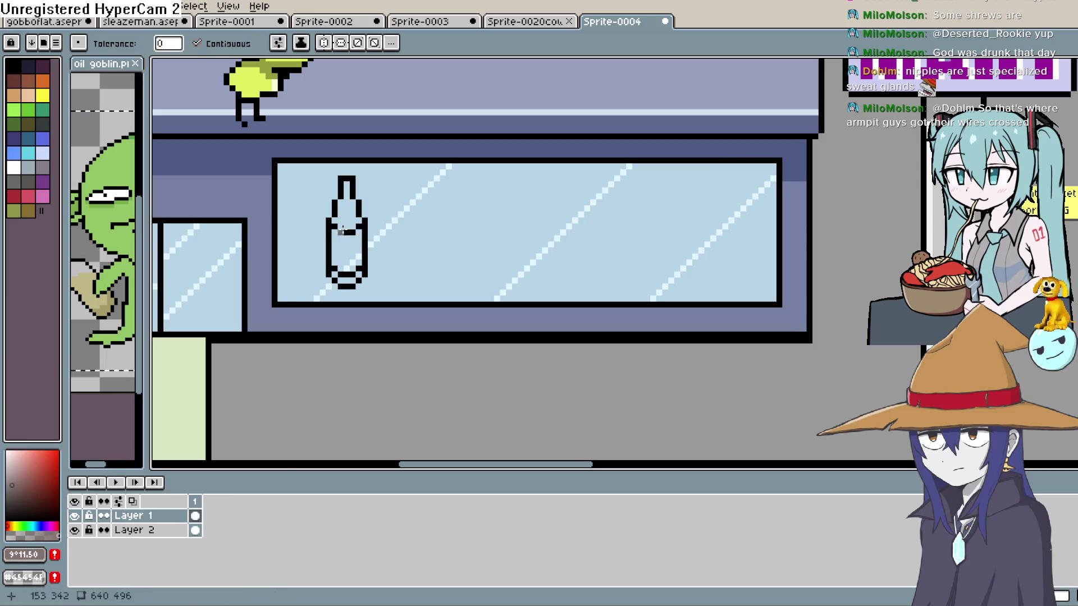
left_click(352, 216)
left_click(352, 280)
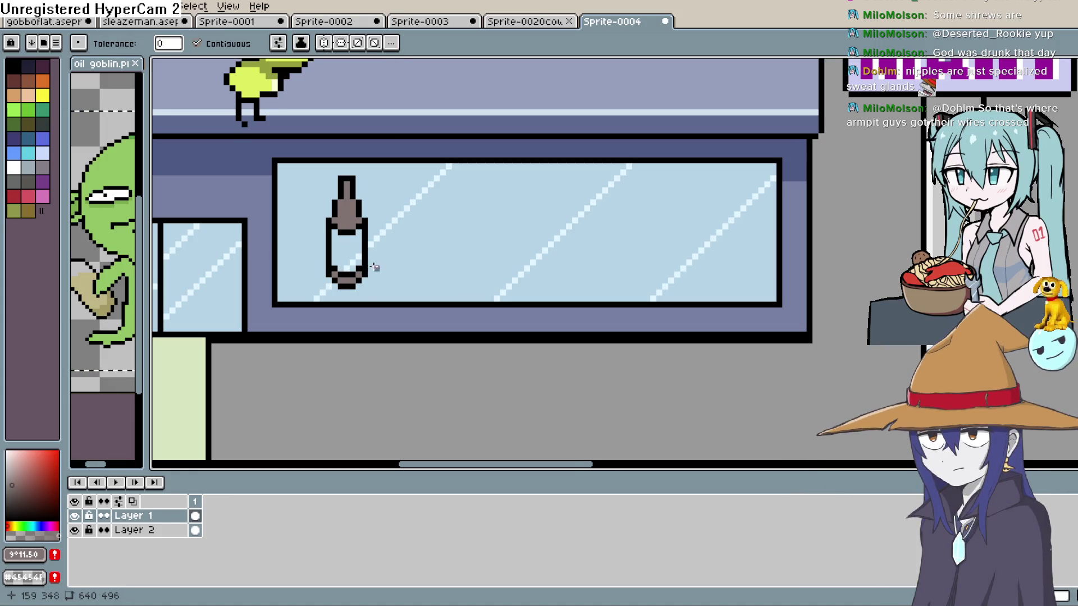
left_click(13, 167)
left_click(359, 249)
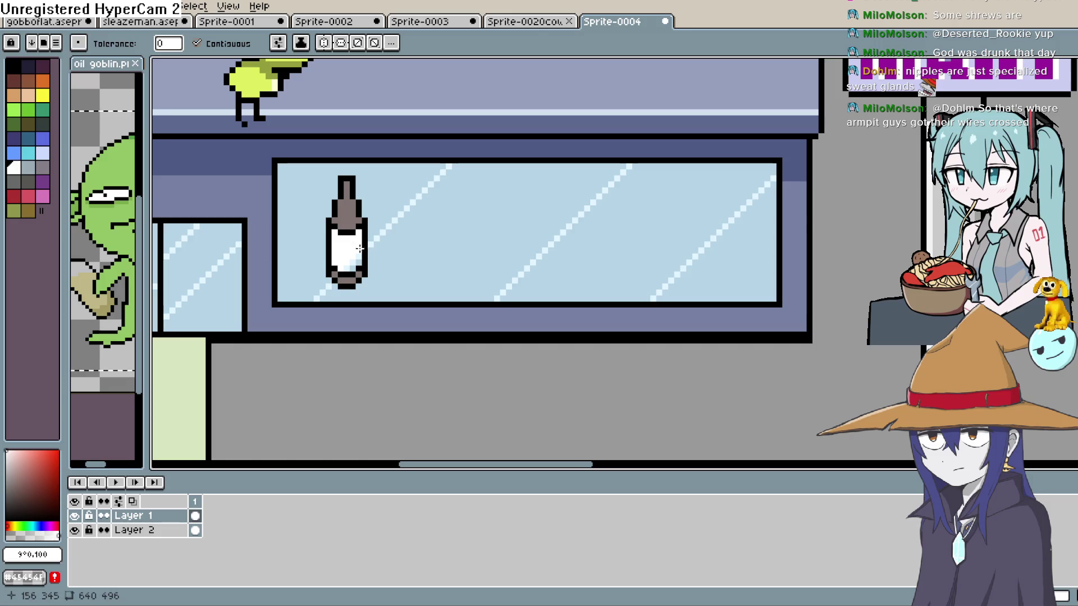
key("ctrl+z")
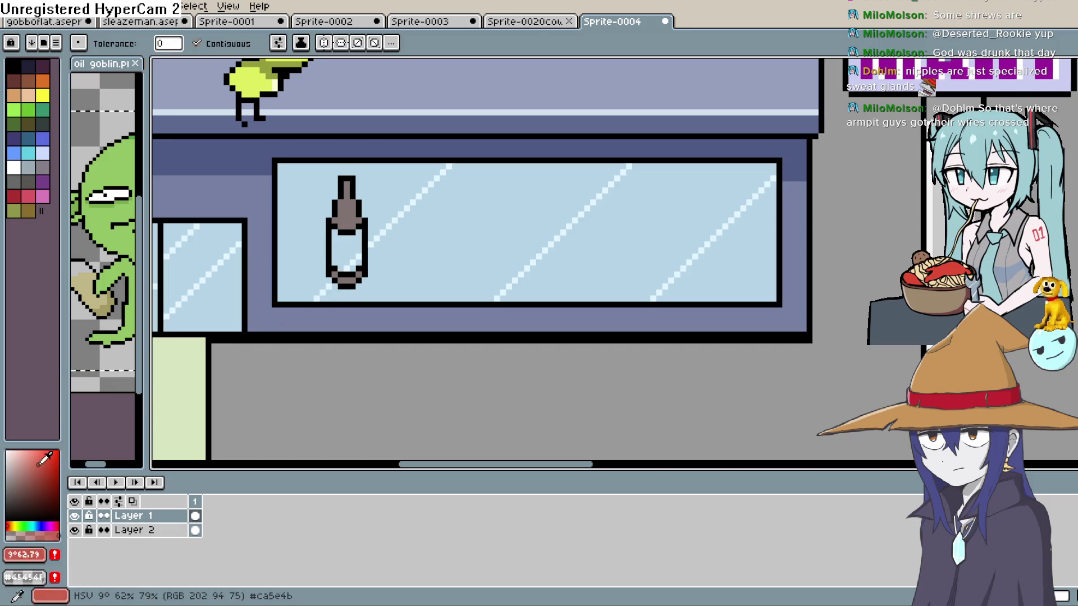
left_click(355, 248)
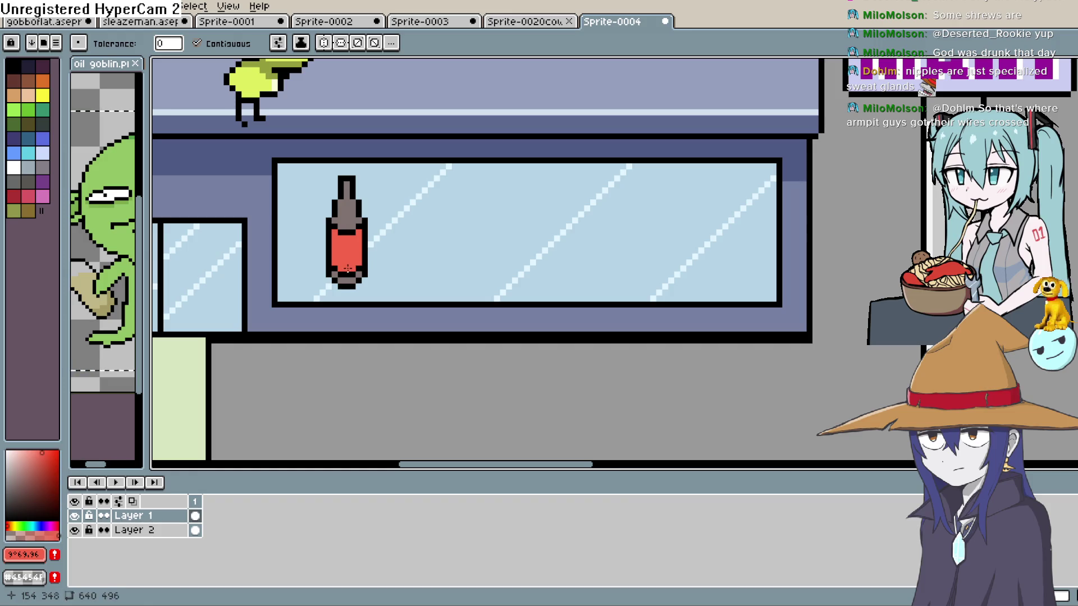
Step: Reframe the view around the bottle, undoing an accidental black fill on the window glass
scroll(472, 235, "down", 3)
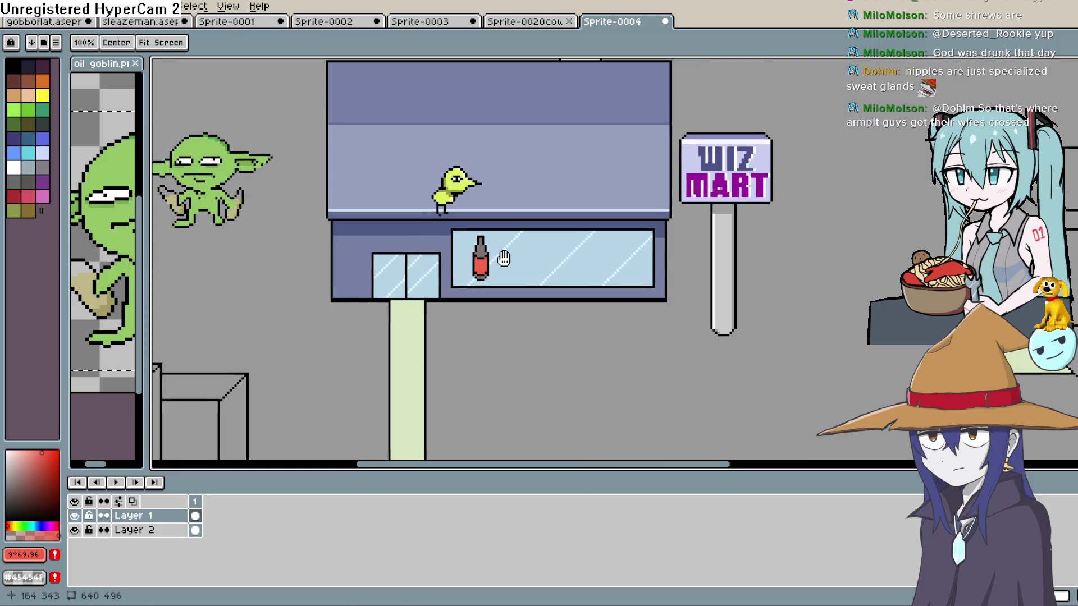
scroll(504, 258, "down", 1)
scroll(503, 258, "up", 4)
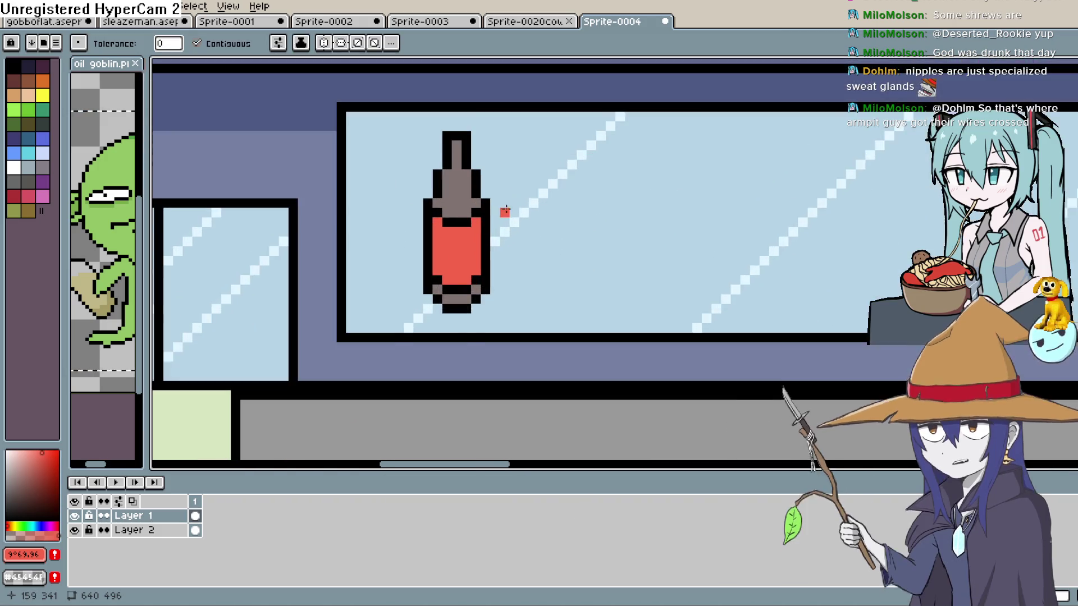
scroll(505, 211, "up", 1)
mouse_move(499, 226)
left_mouse_down()
mouse_move(573, 231)
mouse_move(402, 243)
left_mouse_up()
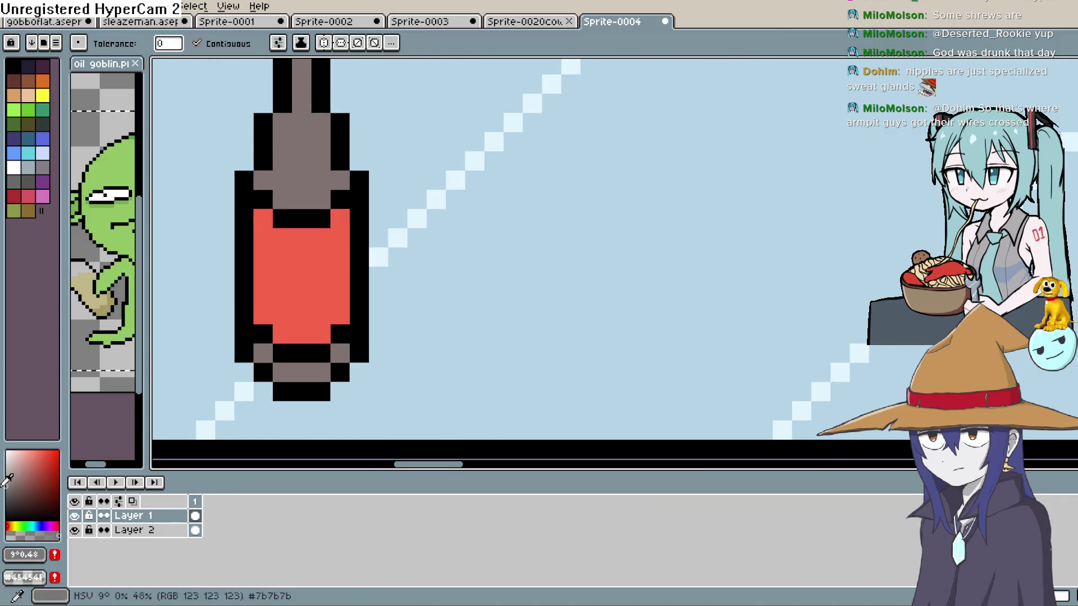
mouse_move(618, 228)
left_mouse_down()
mouse_move(601, 244)
mouse_move(378, 281)
left_mouse_up()
scroll(393, 252, "down", 2)
left_click(391, 218)
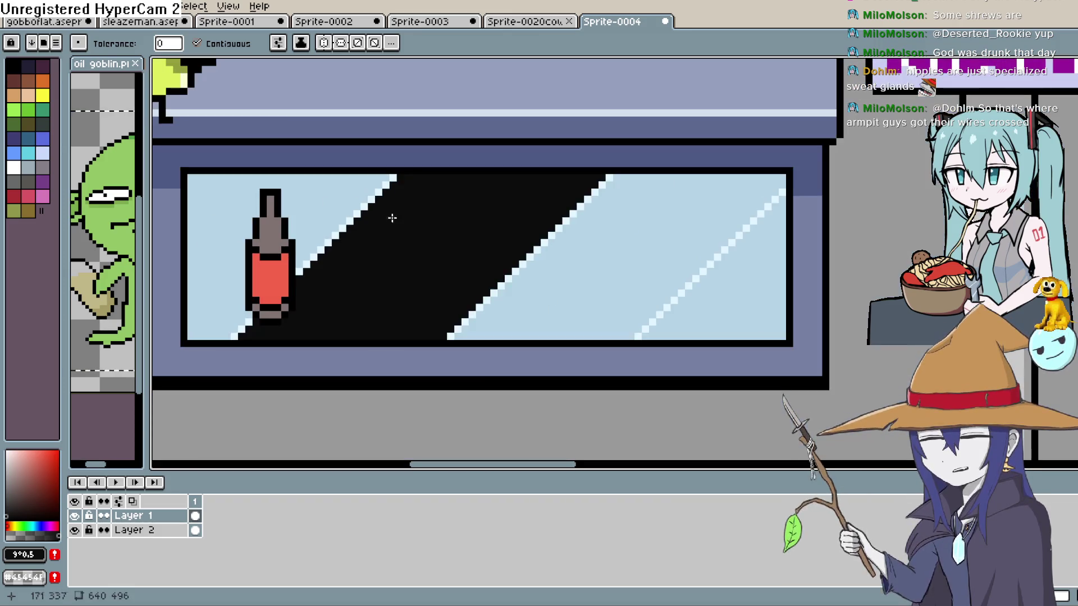
key("ctrl+z")
Step: Pencil the letters of WIZ in black on the shop window glass
key("b")
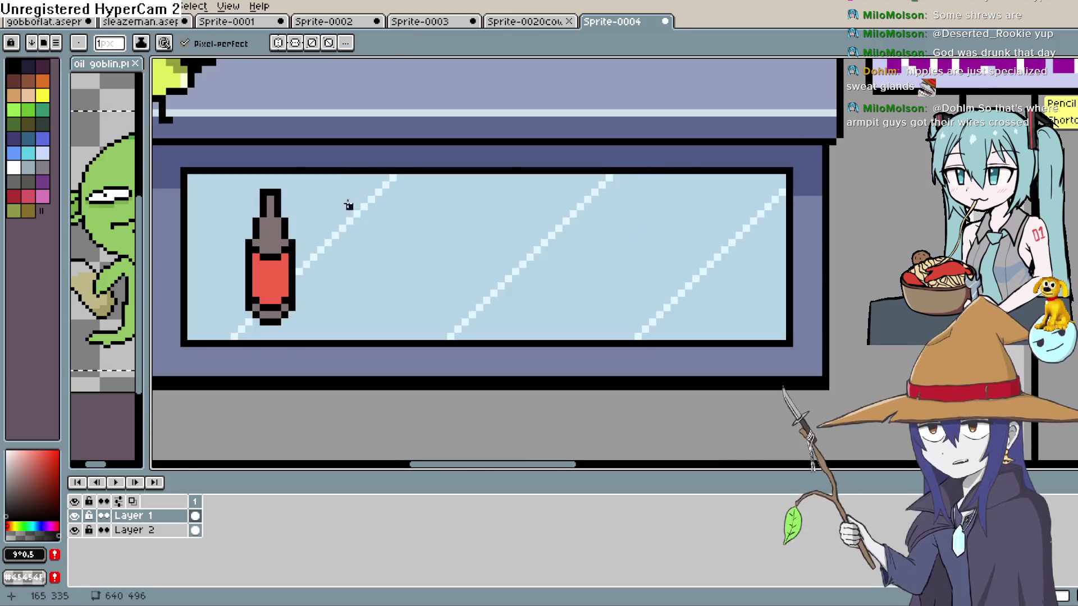
left_click_drag(349, 198, 381, 231)
left_click_drag(463, 193, 460, 238)
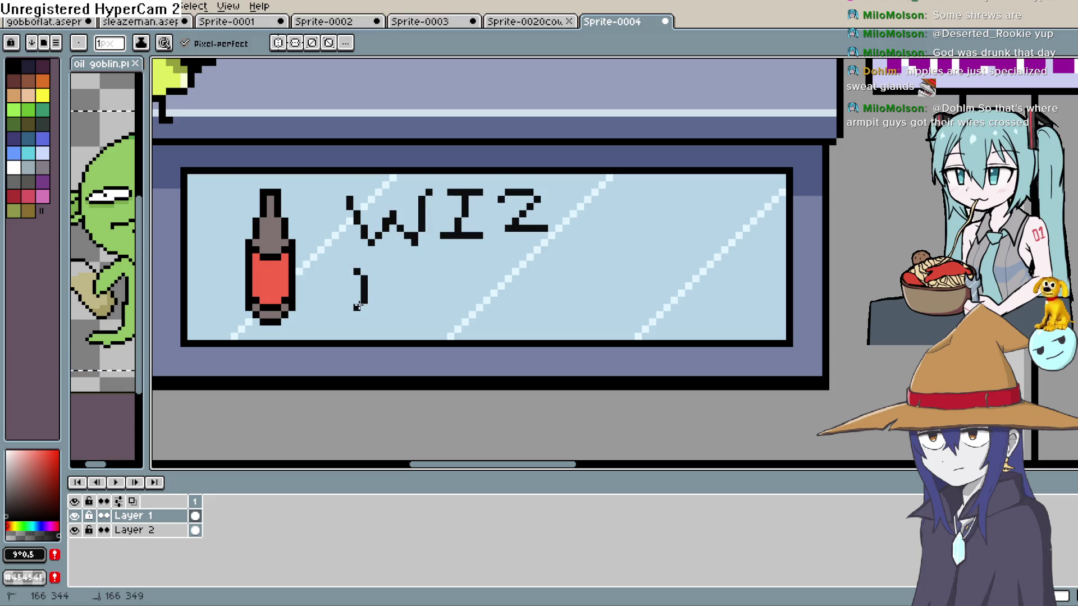
Step: Draw the letters of BEER after WIZ and zoom in on the lettered window
left_click_drag(409, 270, 408, 310)
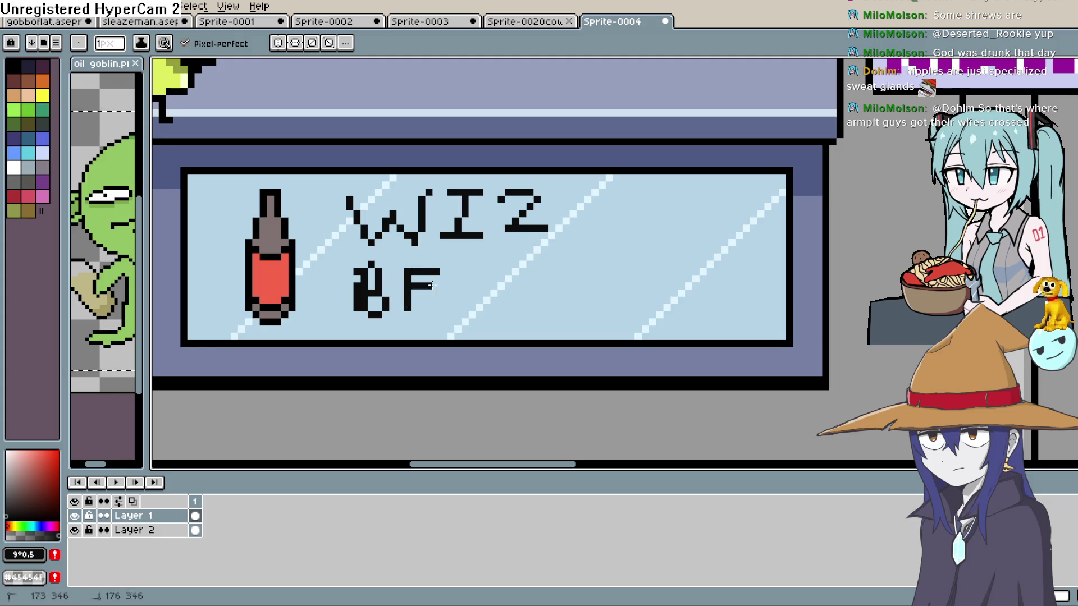
left_click_drag(462, 269, 484, 269)
mouse_move(461, 289)
left_mouse_down()
mouse_move(480, 289)
mouse_move(484, 308)
mouse_move(655, 269)
mouse_move(616, 248)
mouse_move(642, 280)
left_mouse_up()
scroll(630, 248, "down", 1)
scroll(615, 249, "down", 3)
scroll(642, 280, "up", 3)
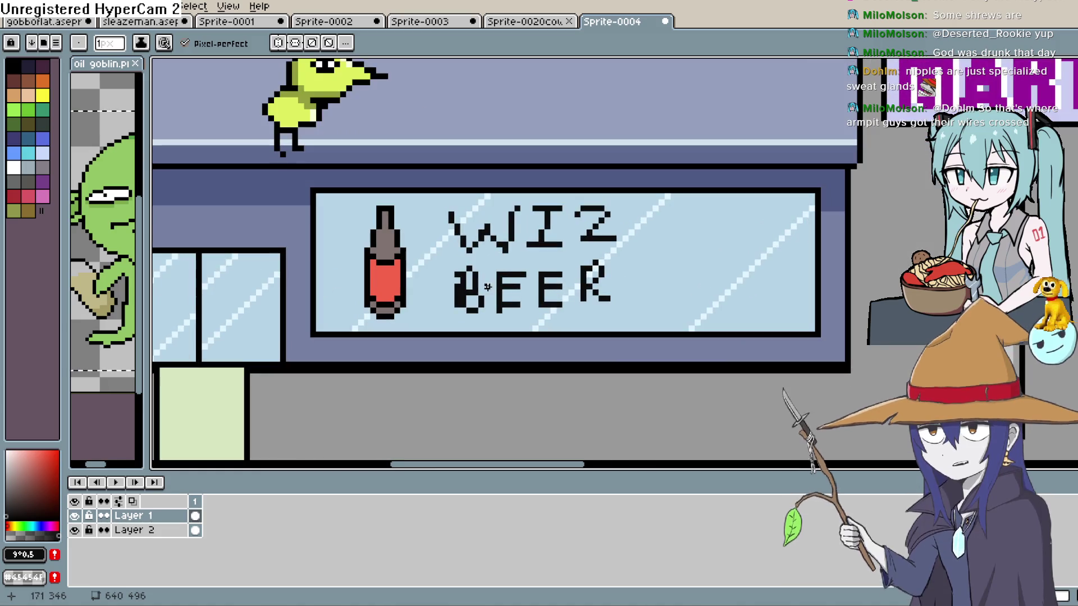
left_click_drag(535, 127, 535, 164)
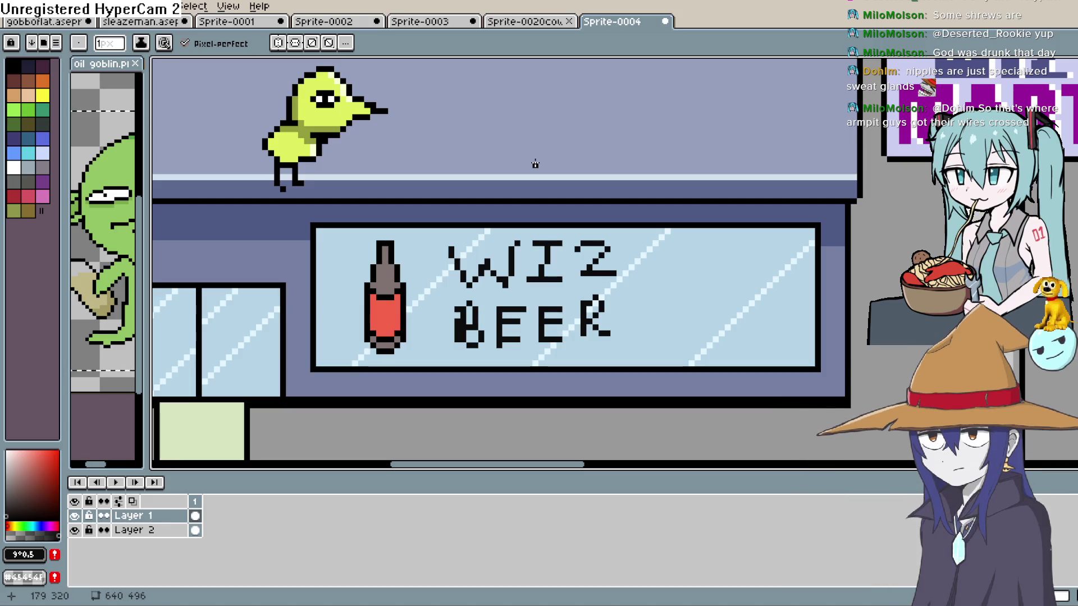
scroll(460, 196, "up", 1)
left_click_drag(459, 195, 539, 221)
key("i")
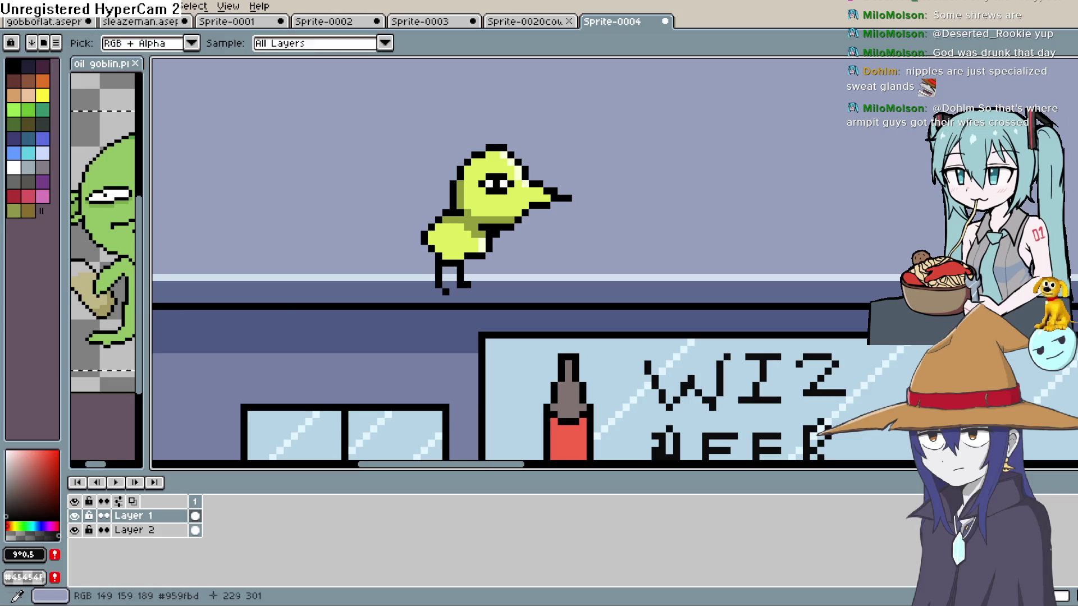
left_click(492, 174)
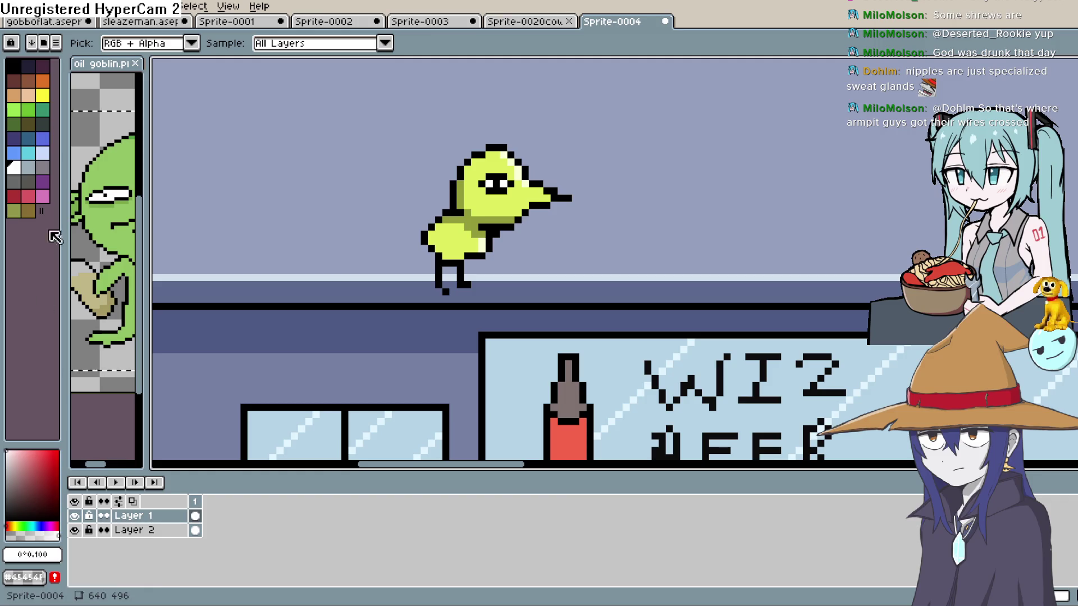
left_click(31, 153)
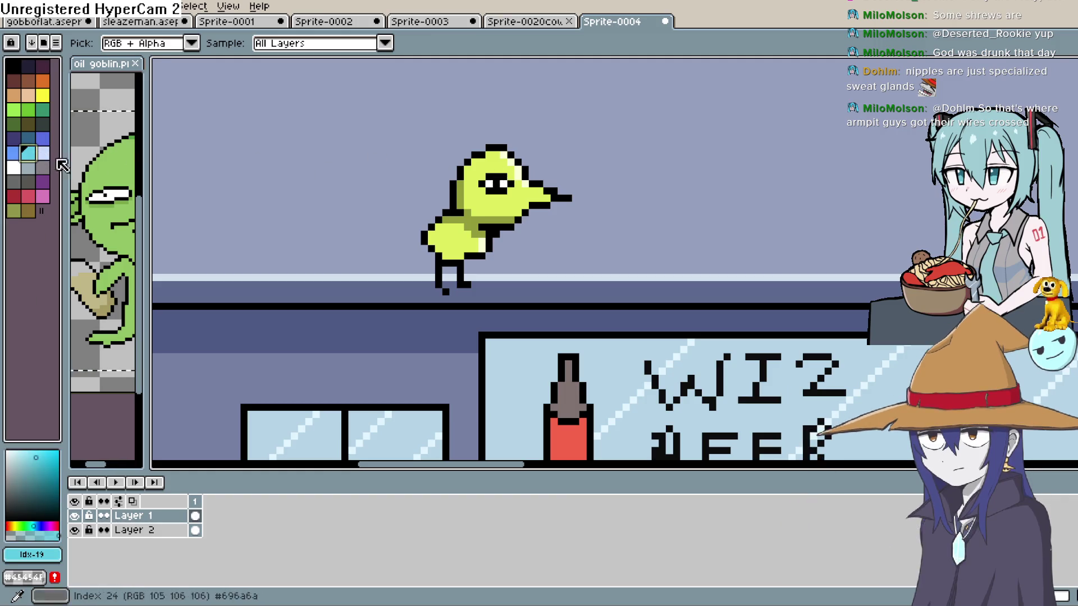
left_click(17, 153)
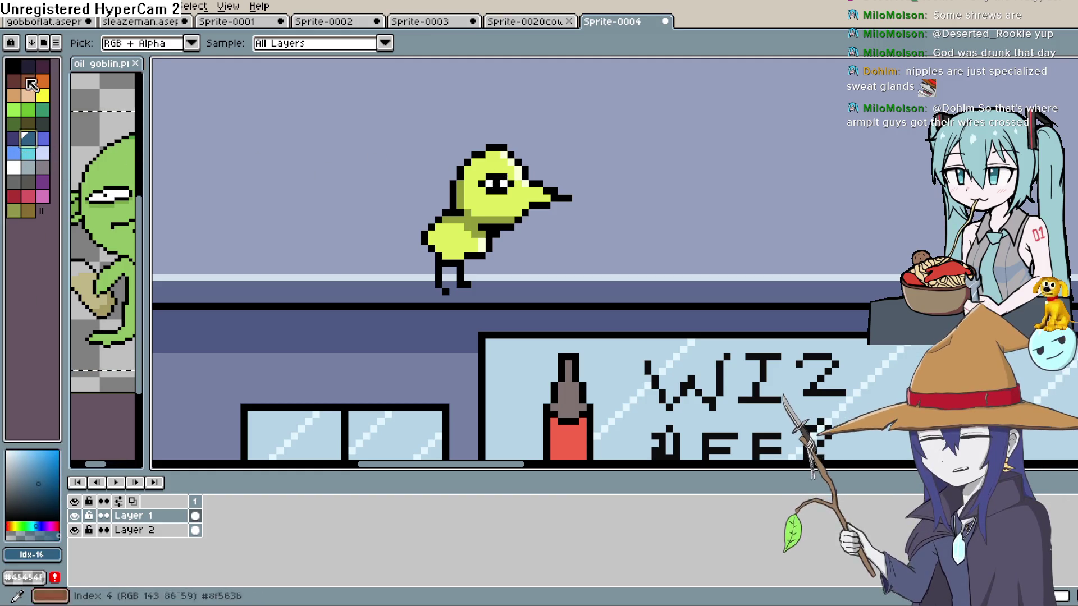
left_click(7, 526)
left_click(42, 454)
left_click(8, 473)
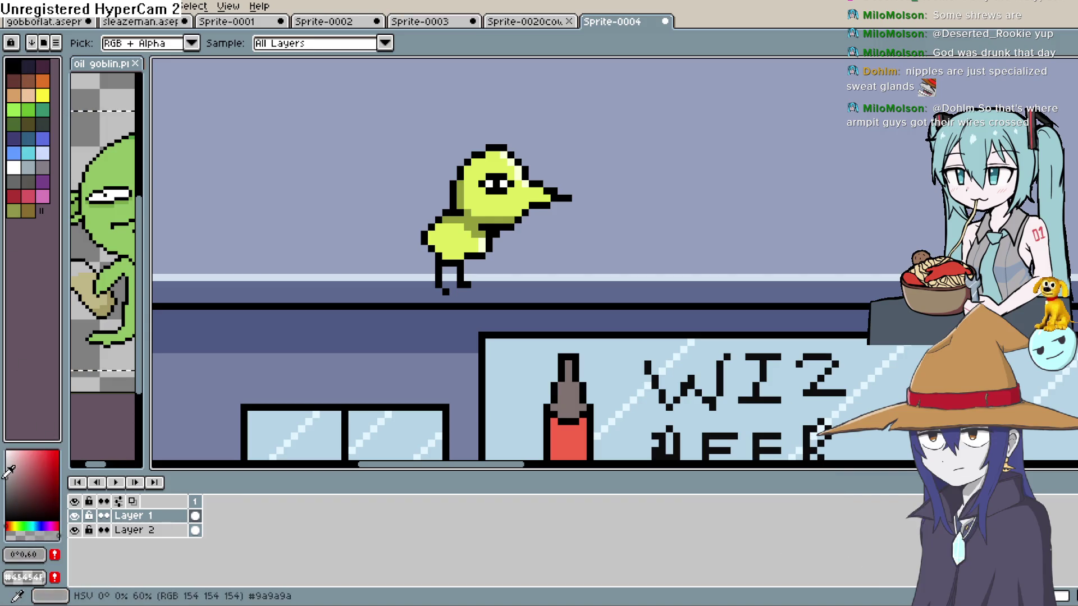
key("b")
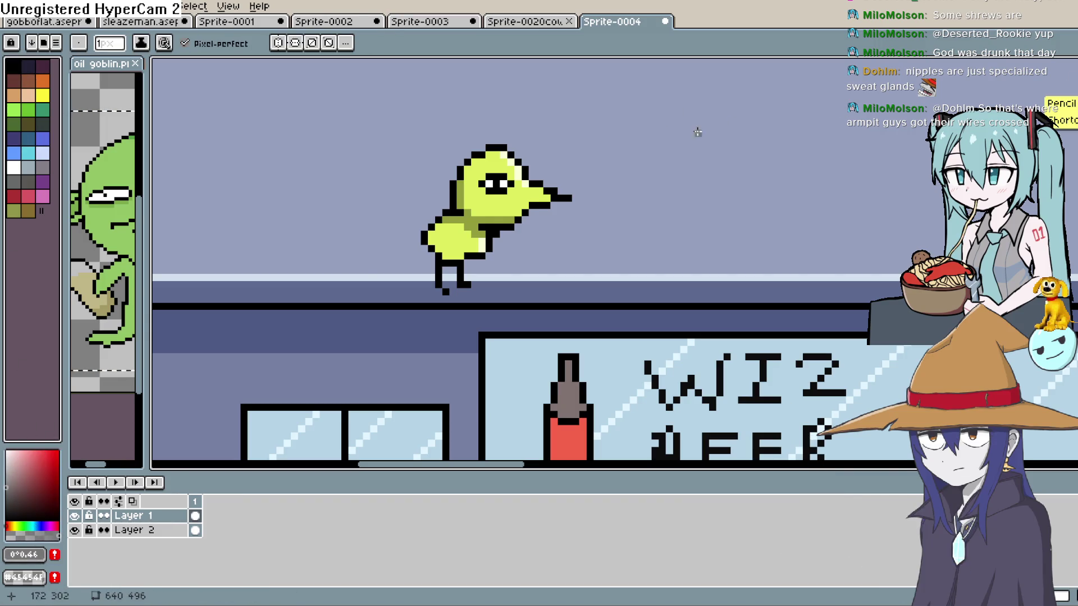
scroll(606, 147, "up", 1)
left_click_drag(450, 204, 470, 204)
key("i")
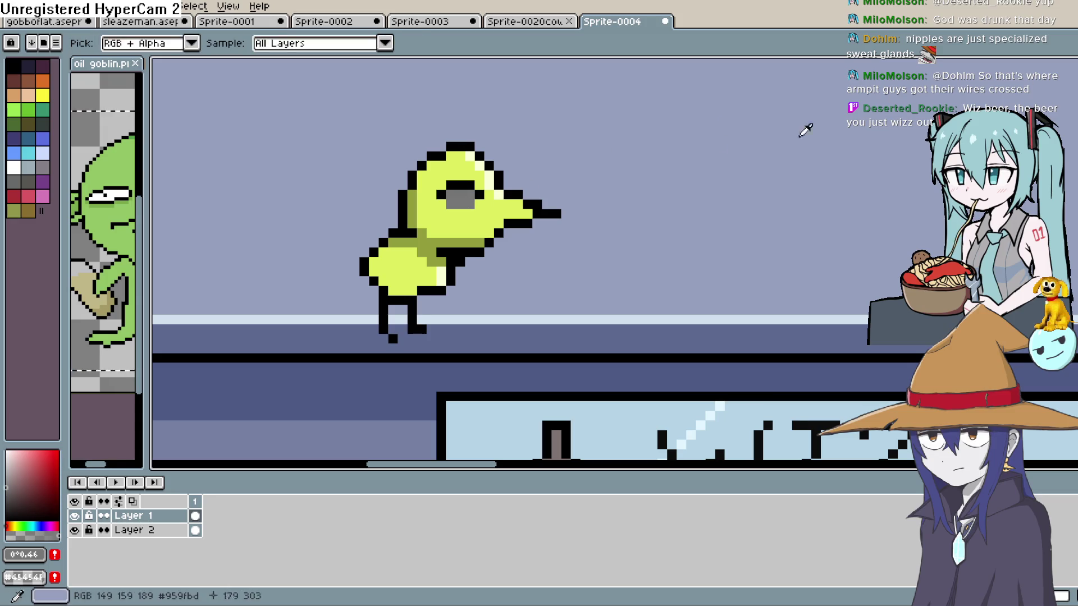
left_click(478, 196)
key("b")
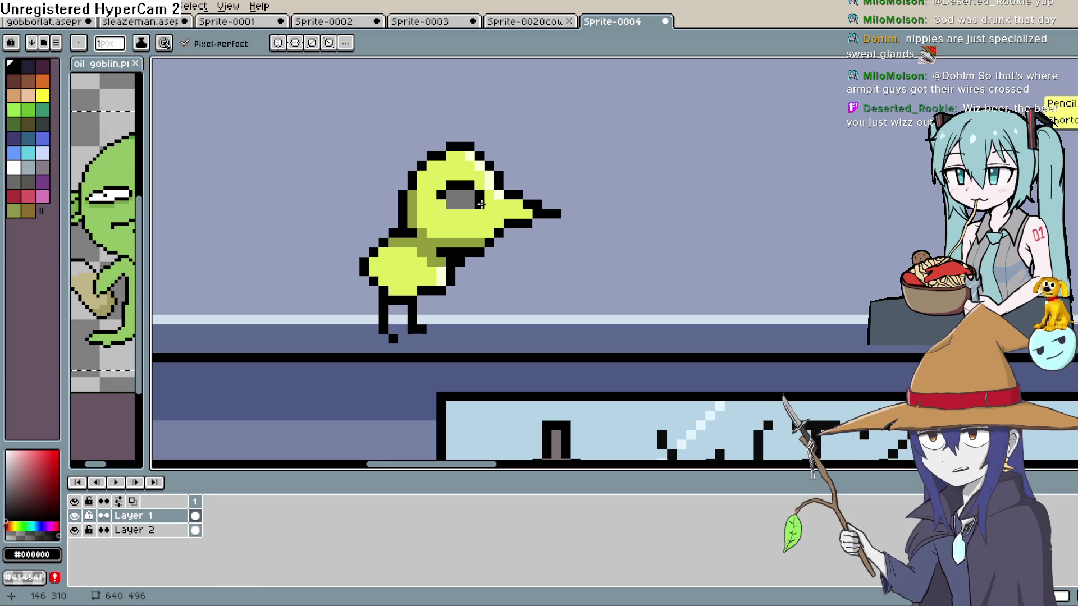
left_click_drag(470, 214, 447, 212)
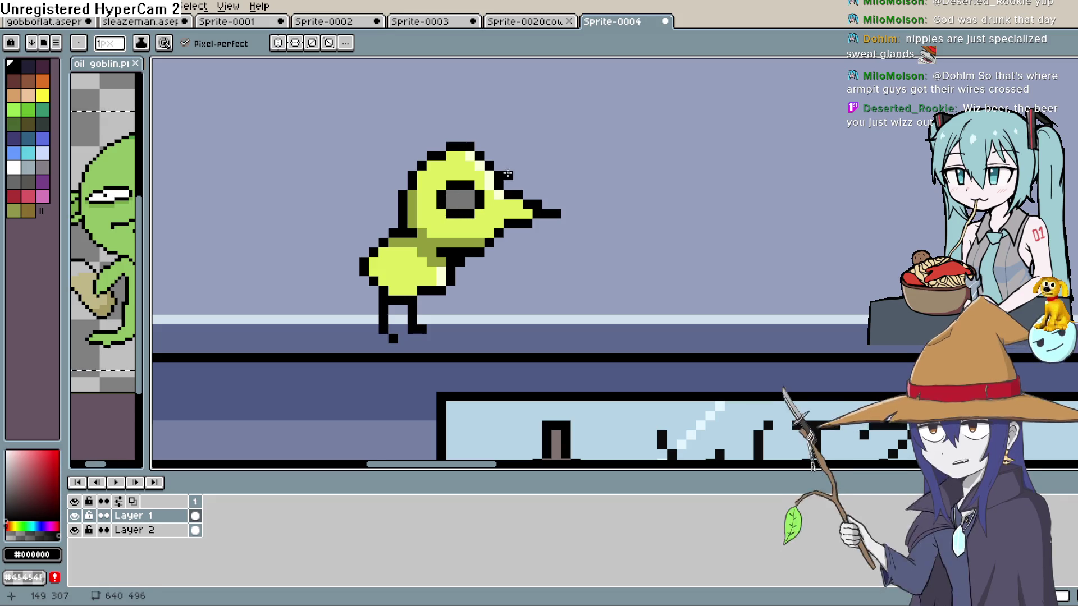
left_click_drag(41, 447, 7, 451)
left_click(462, 196)
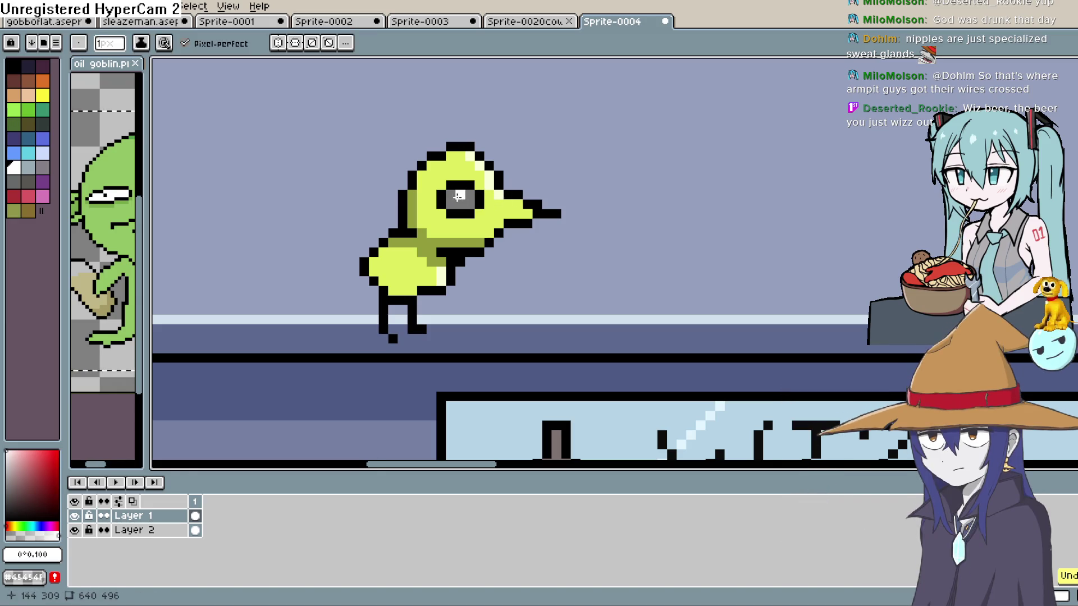
scroll(567, 193, "down", 1)
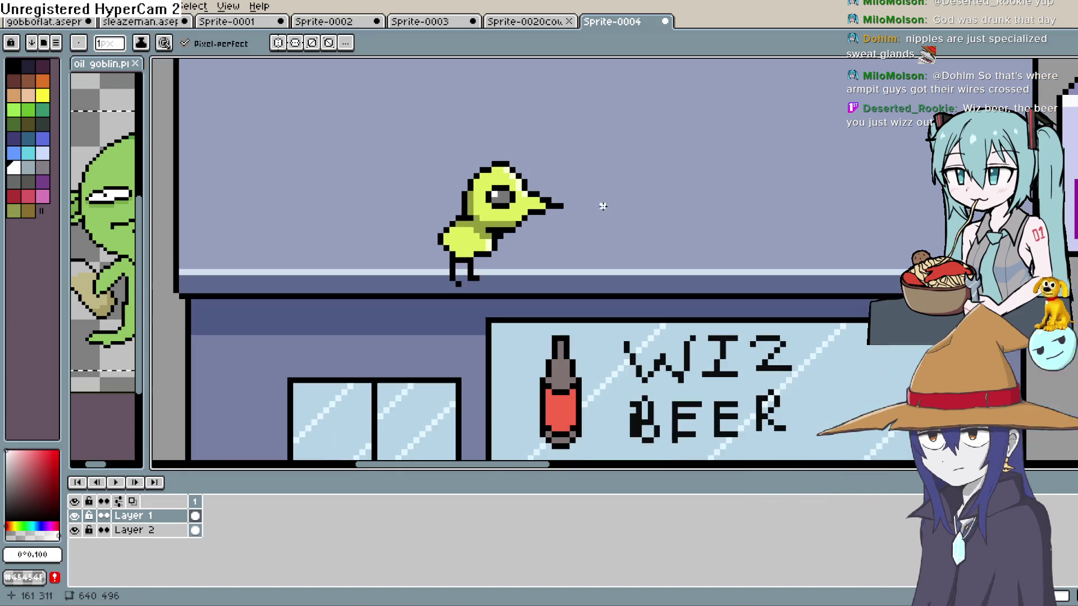
scroll(561, 185, "down", 1)
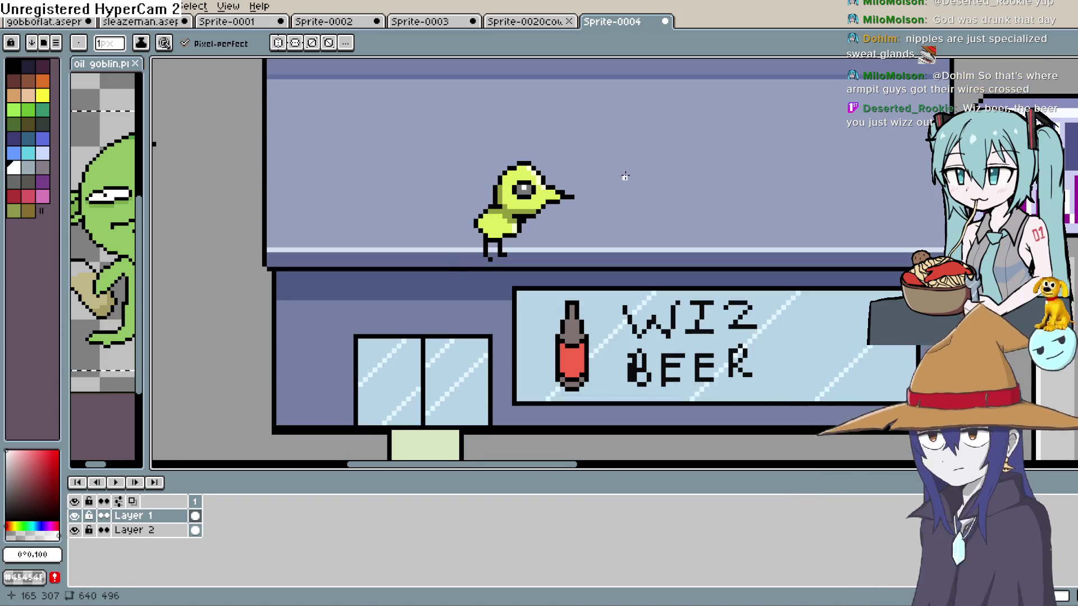
scroll(529, 186, "up", 2)
scroll(504, 195, "down", 4)
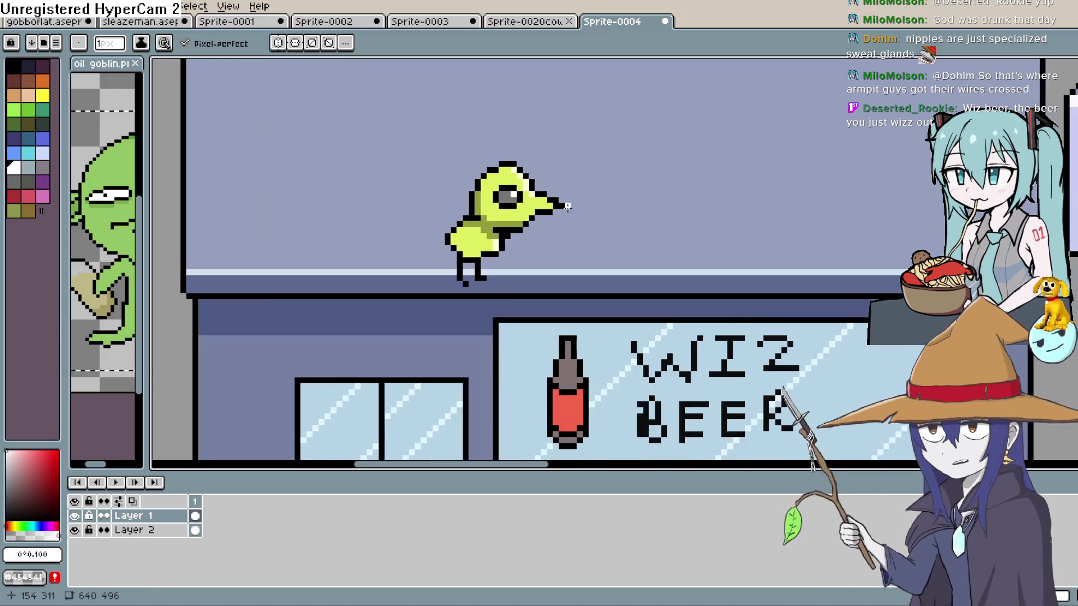
scroll(618, 219, "up", 4)
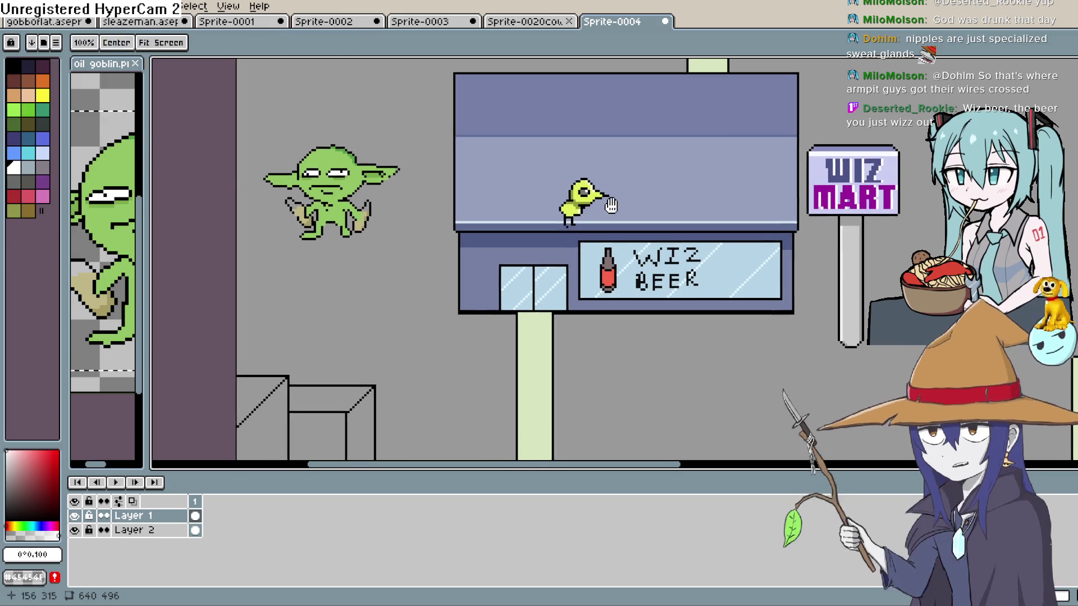
Step: Zoom to the bird's head and paint mid-grey pixels into its eye
scroll(595, 220, "up", 4)
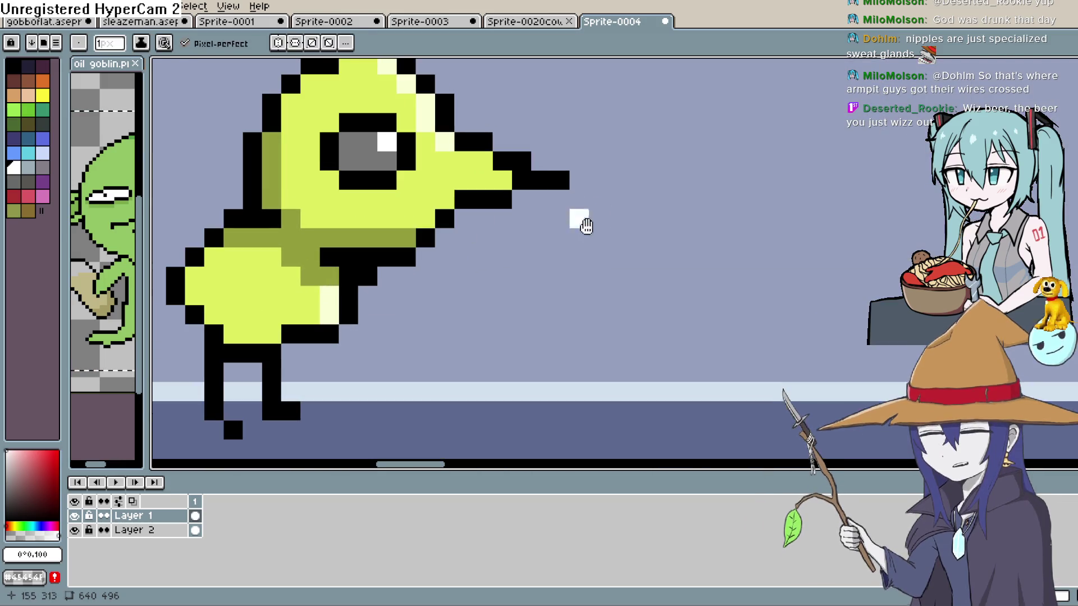
mouse_move(622, 324)
left_mouse_down()
mouse_move(668, 309)
mouse_move(669, 278)
mouse_move(681, 292)
left_mouse_up()
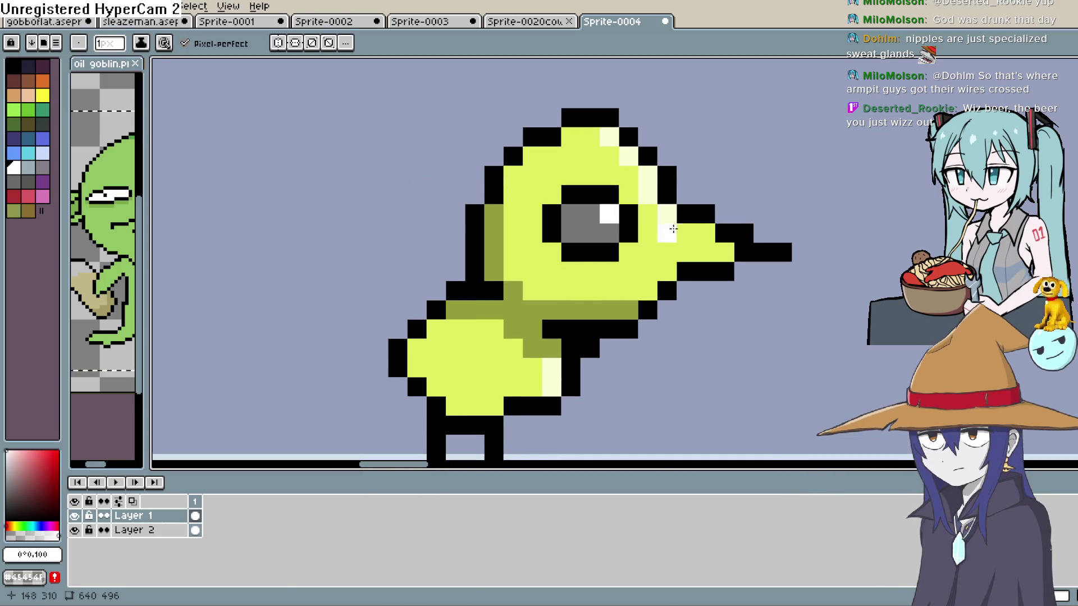
left_click(6, 476)
left_click(571, 213)
left_click(570, 233)
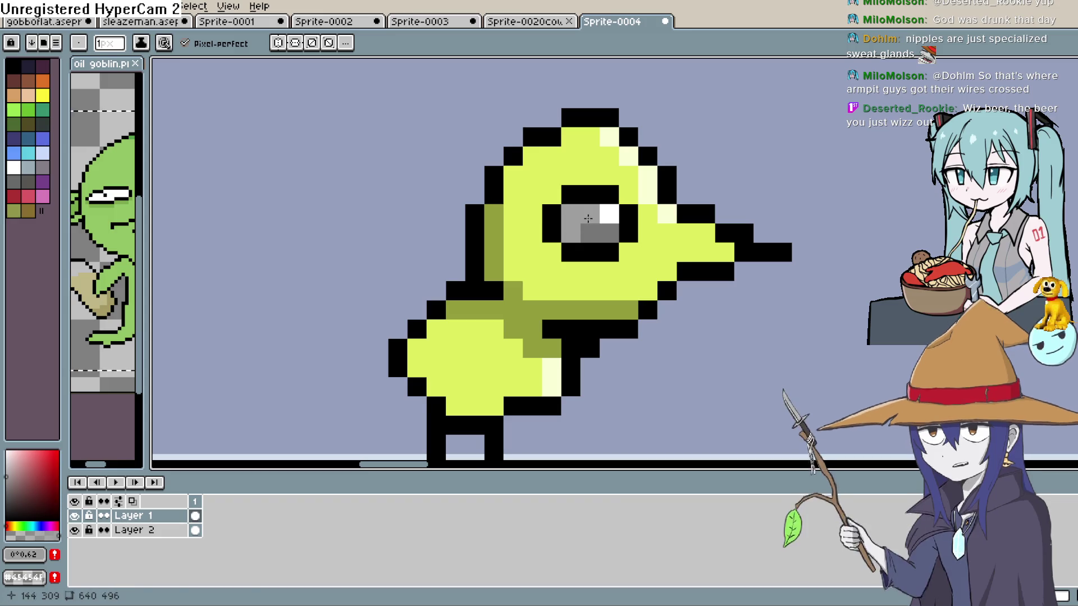
Step: Add dark grey shading and touch up pixels beside the eye's white highlight
left_click(7, 499)
left_click(571, 214)
left_click(571, 233)
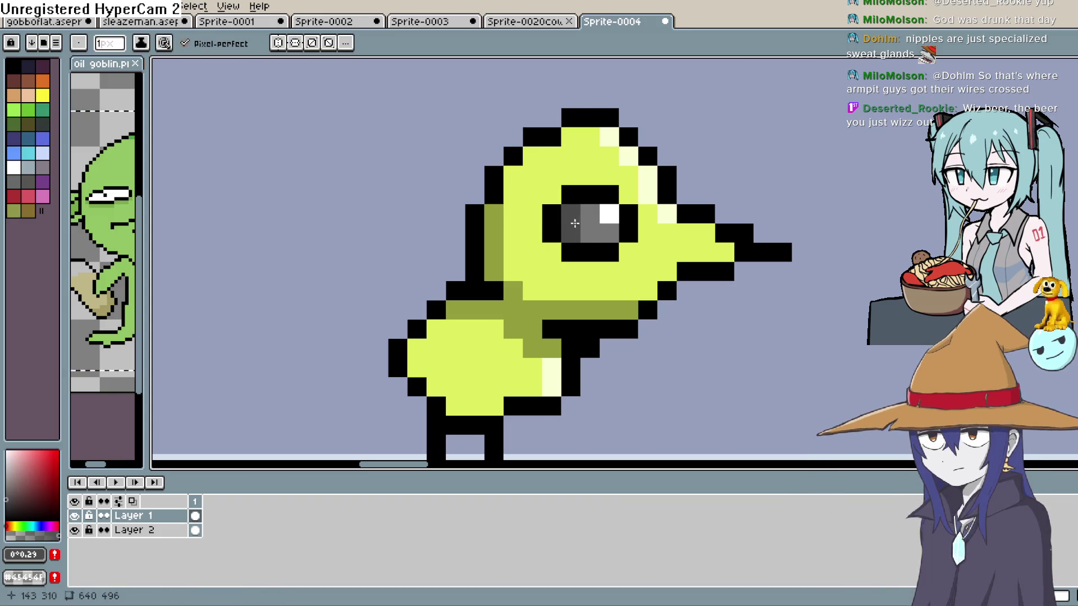
right_click(590, 214)
left_click(590, 232)
right_click(609, 233)
scroll(599, 233, "down", 6)
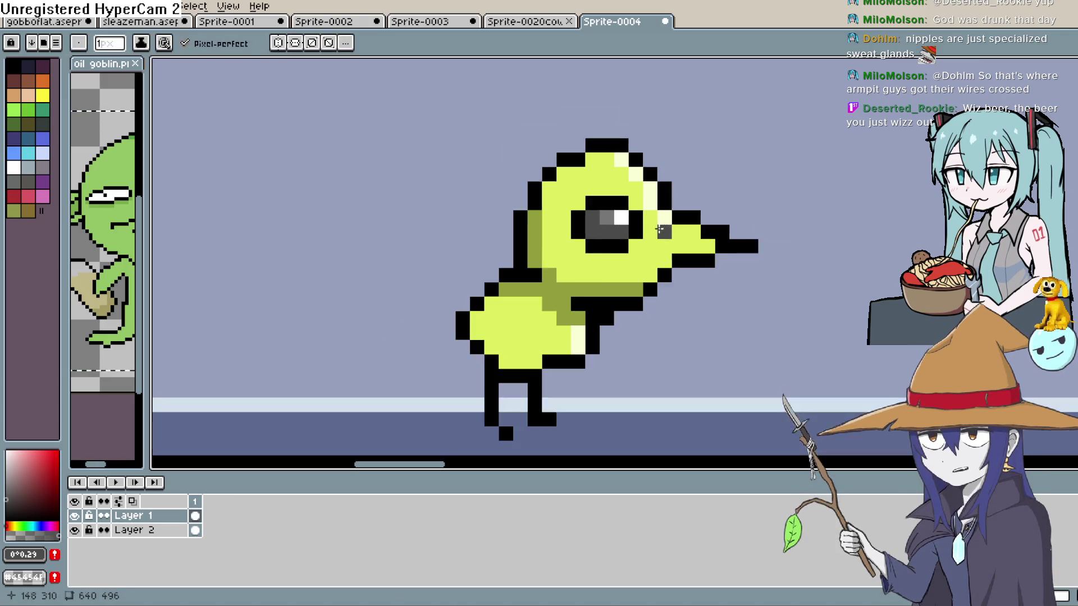
scroll(846, 215, "down", 1)
mouse_move(846, 215)
left_mouse_down()
mouse_move(739, 173)
mouse_move(702, 183)
mouse_move(691, 197)
mouse_move(688, 259)
left_mouse_up()
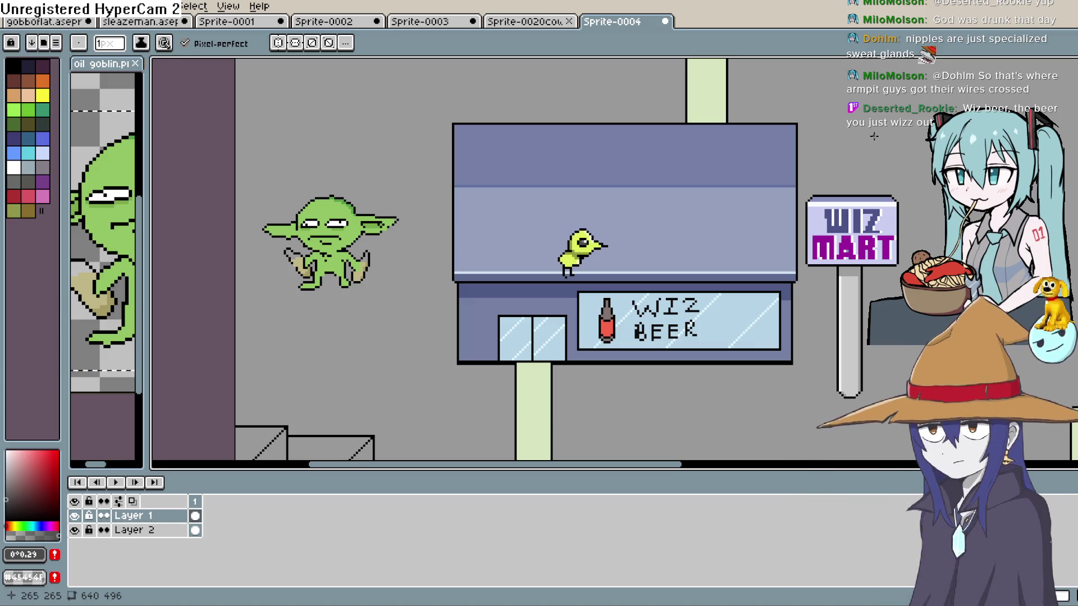
Step: Pan to the pipe above the shop and sample a grey from the artwork
key("h")
mouse_move(649, 250)
left_mouse_down()
mouse_move(638, 264)
mouse_move(652, 217)
mouse_move(570, 334)
mouse_move(569, 392)
mouse_move(638, 180)
mouse_move(592, 217)
left_mouse_up()
left_click_drag(479, 327, 584, 466)
left_click_drag(616, 45, 599, 259)
key("i")
left_click(599, 260)
Step: Fill the round valve at the pipe bend with dark red, then choose near-white
left_click(47, 477)
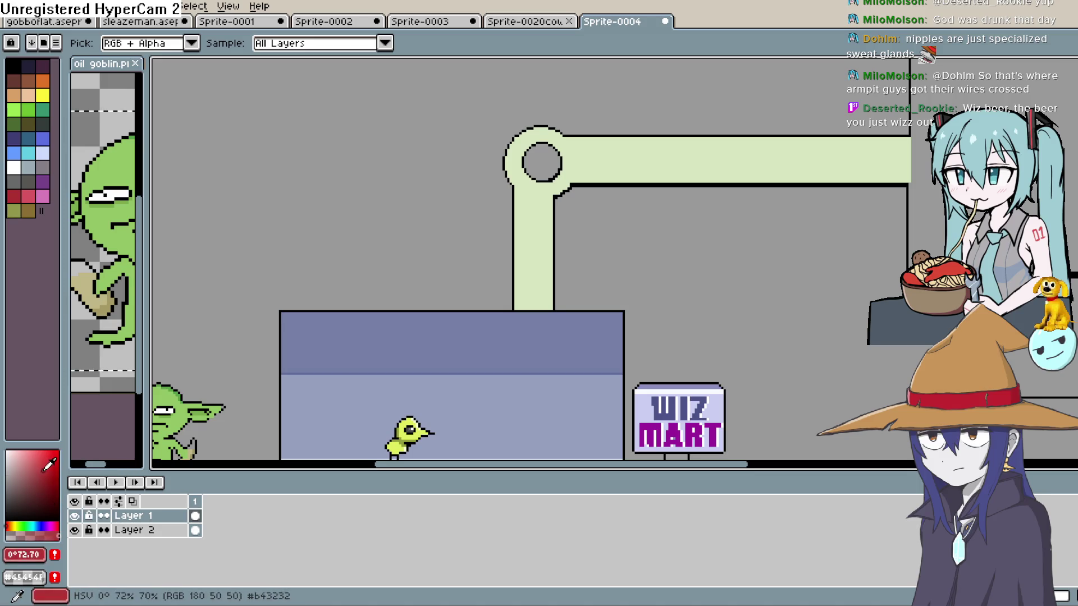
key("g")
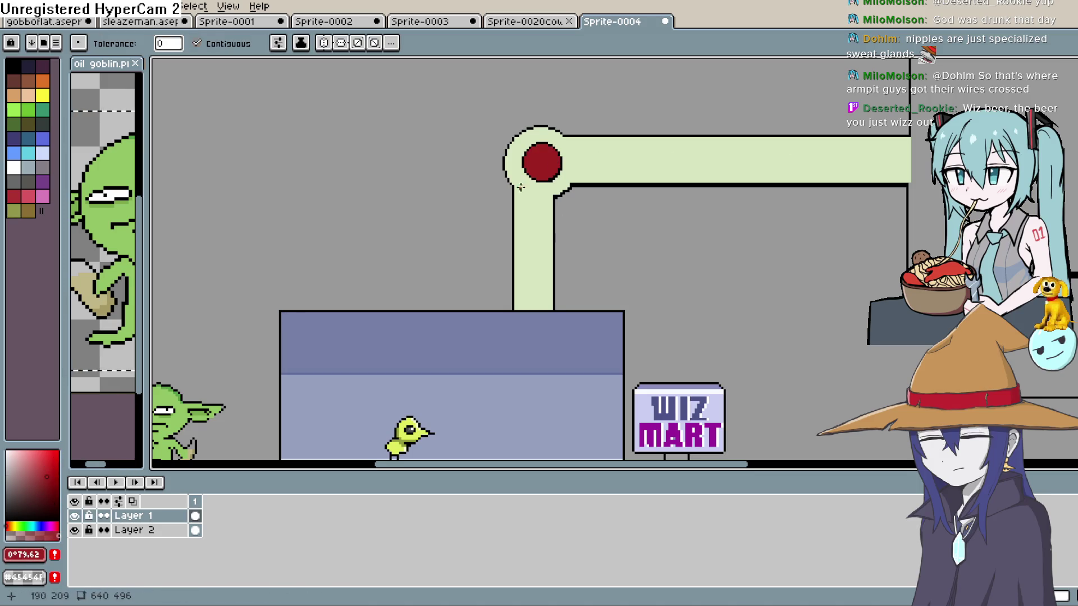
left_click(11, 450)
key("b")
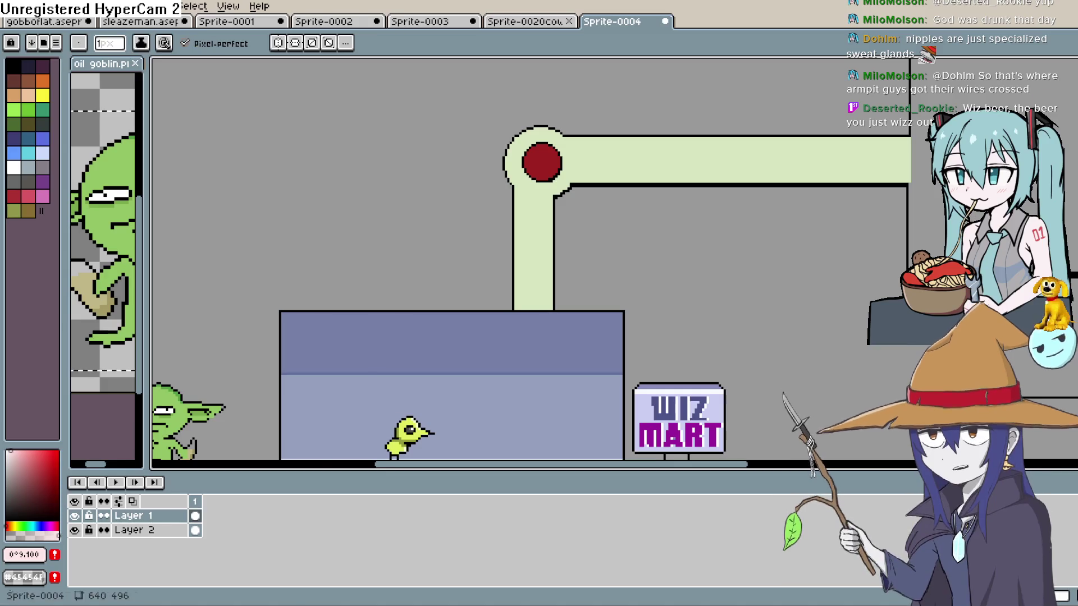
left_click_drag(601, 185, 619, 216)
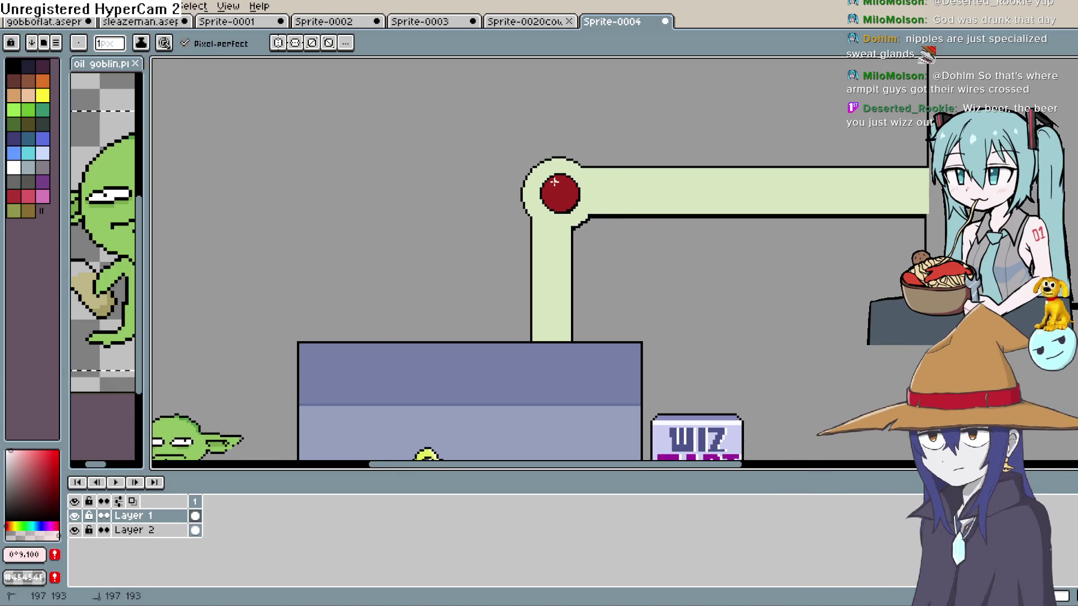
scroll(561, 179, "down", 2)
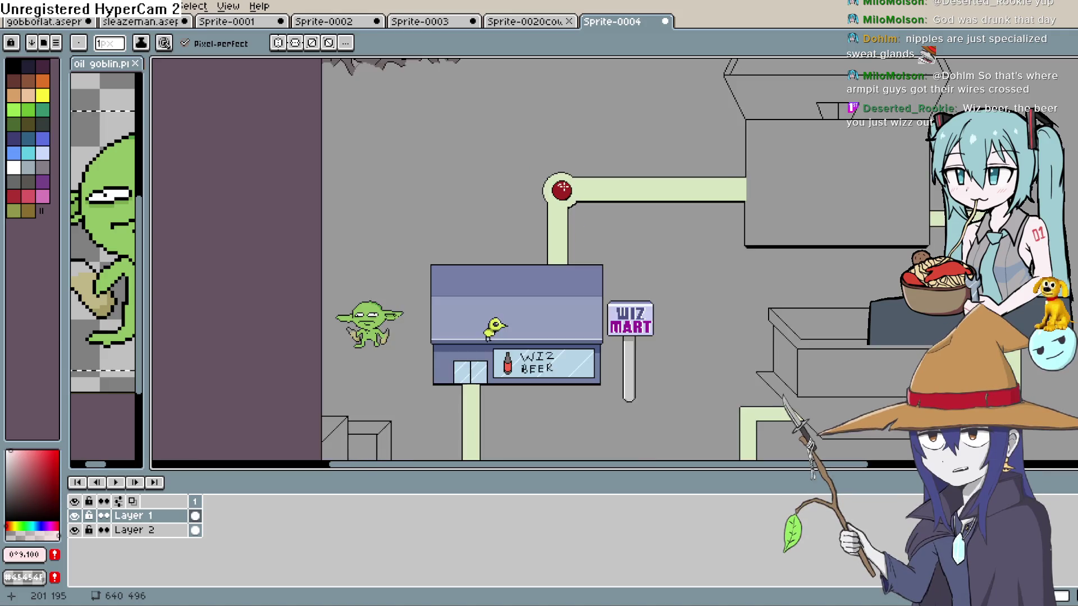
Step: Undo the oversized white highlight on the valve and resample its dark red
scroll(555, 202, "up", 5)
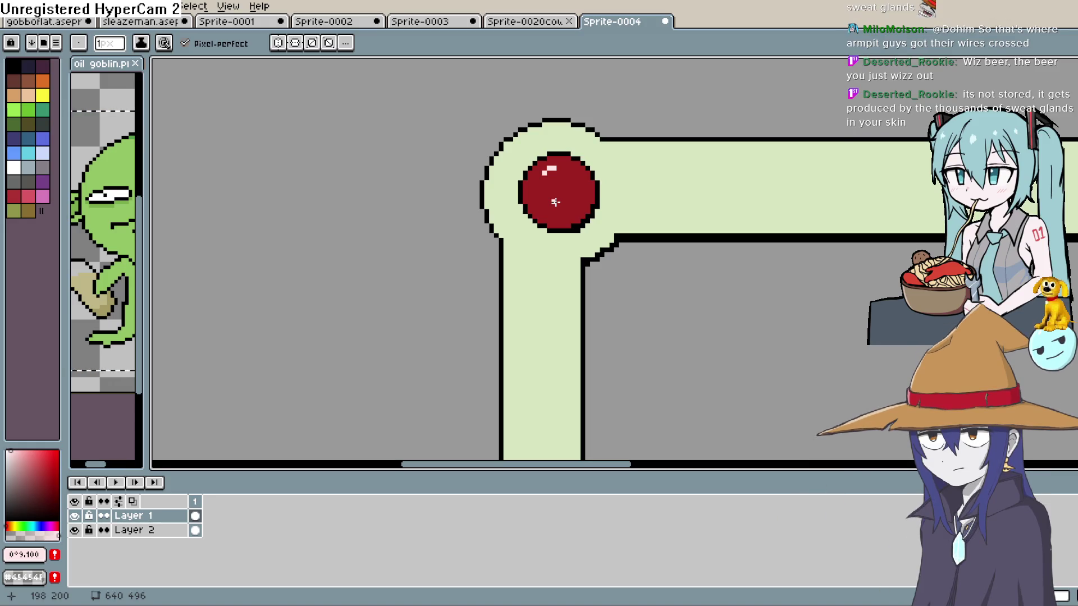
scroll(555, 202, "up", 1)
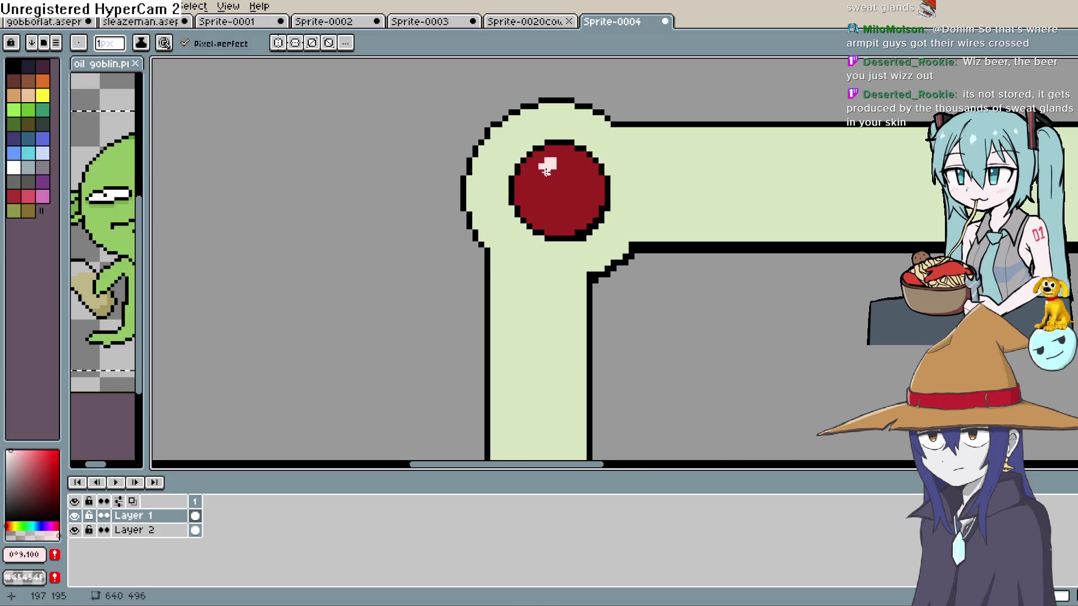
key("ctrl+z")
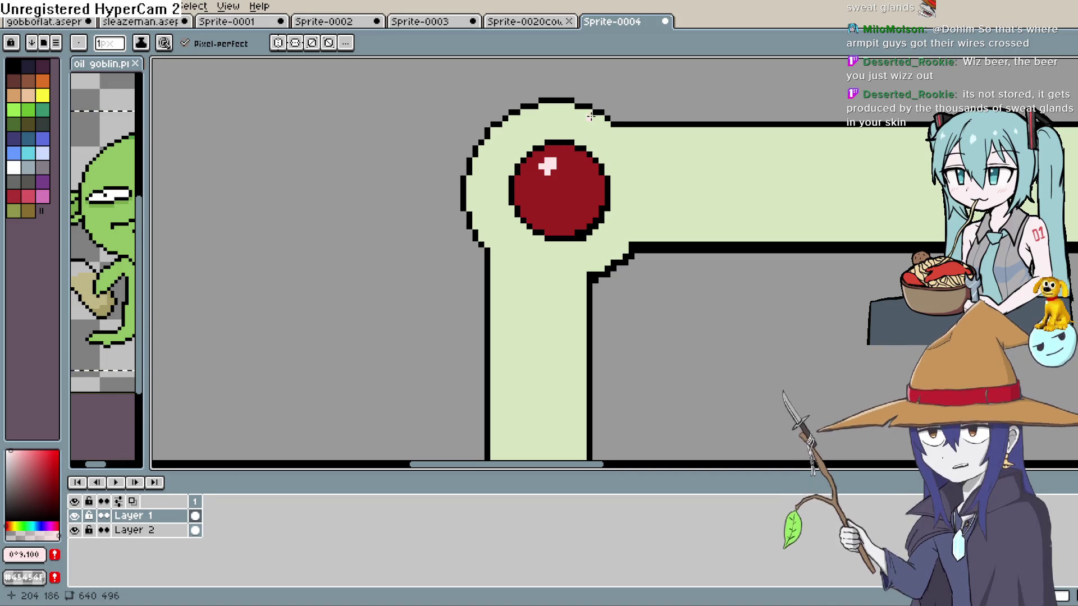
scroll(591, 114, "up", 1)
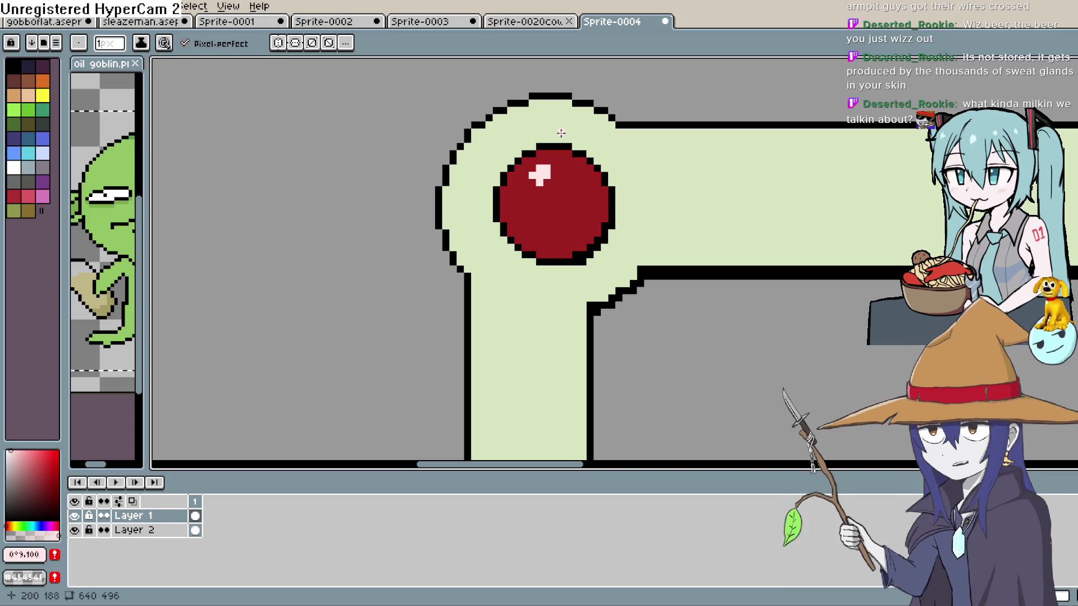
key("i")
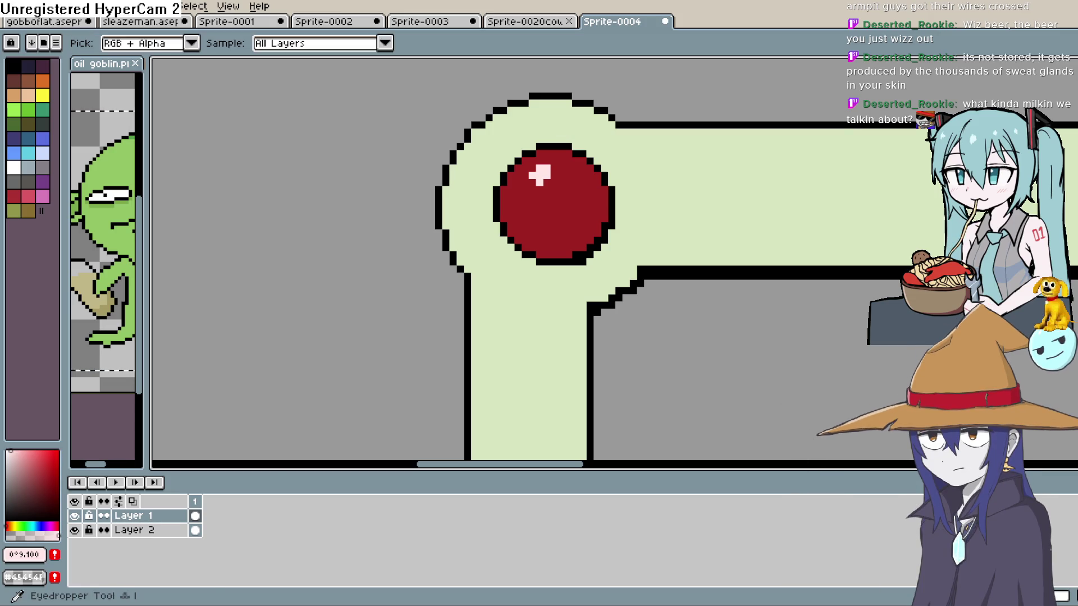
left_click(572, 182)
key("b")
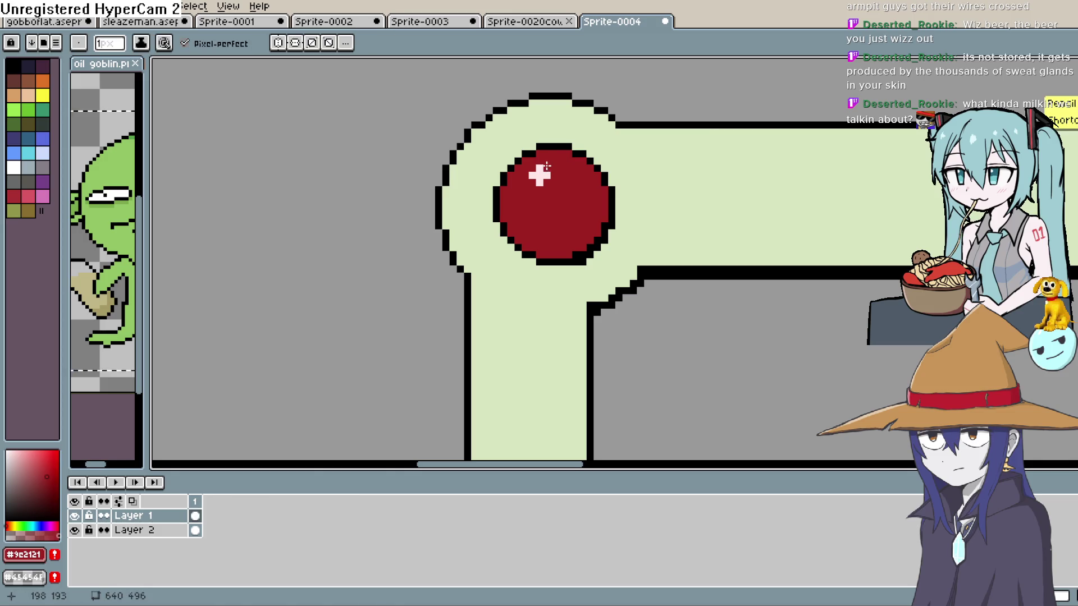
Step: Move the view to the right part of the scene and pick a grey
scroll(669, 169, "down", 6)
mouse_move(767, 232)
left_mouse_down()
mouse_move(726, 180)
mouse_move(686, 270)
mouse_move(668, 264)
left_mouse_up()
left_click(5, 479)
key("g")
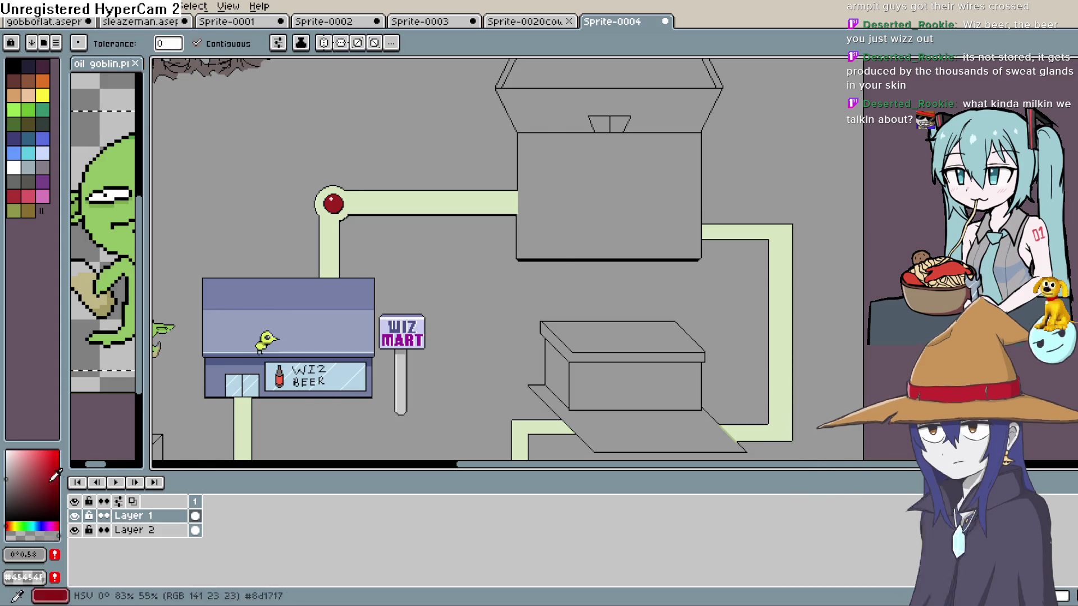
Step: Zoom out to the whole map and bucket-fill the grey ground with dark grass green
key("h")
scroll(753, 252, "down", 2)
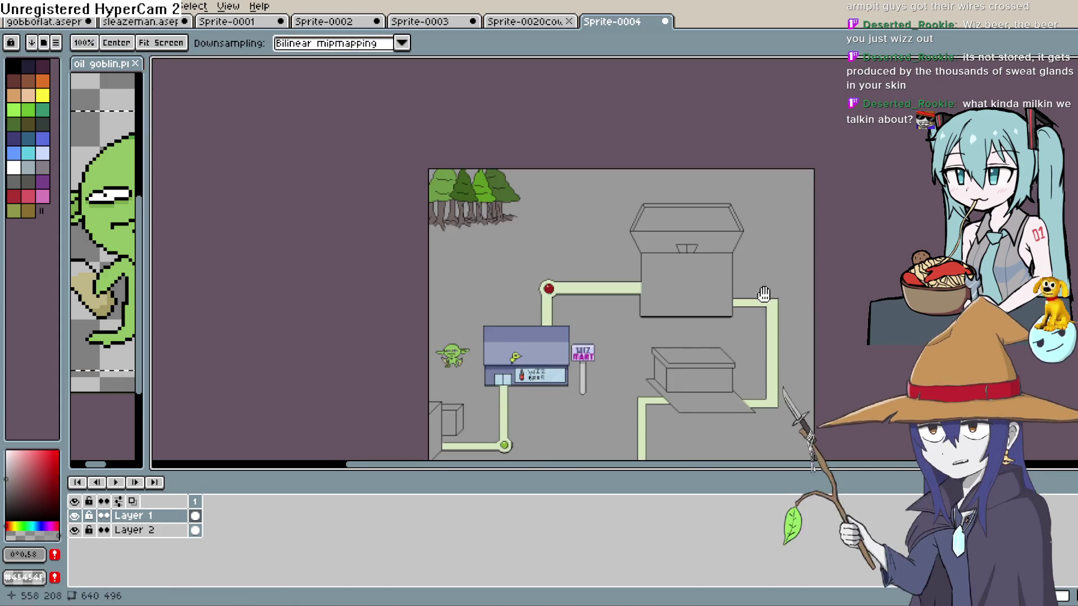
mouse_move(752, 252)
left_mouse_down()
mouse_move(770, 246)
mouse_move(812, 260)
left_mouse_up()
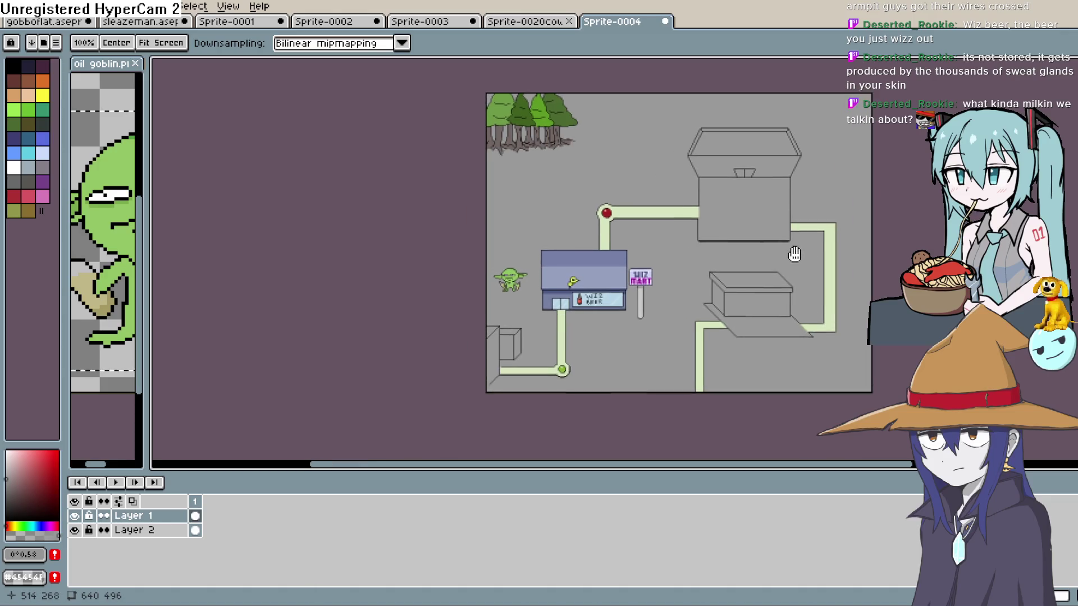
key("g")
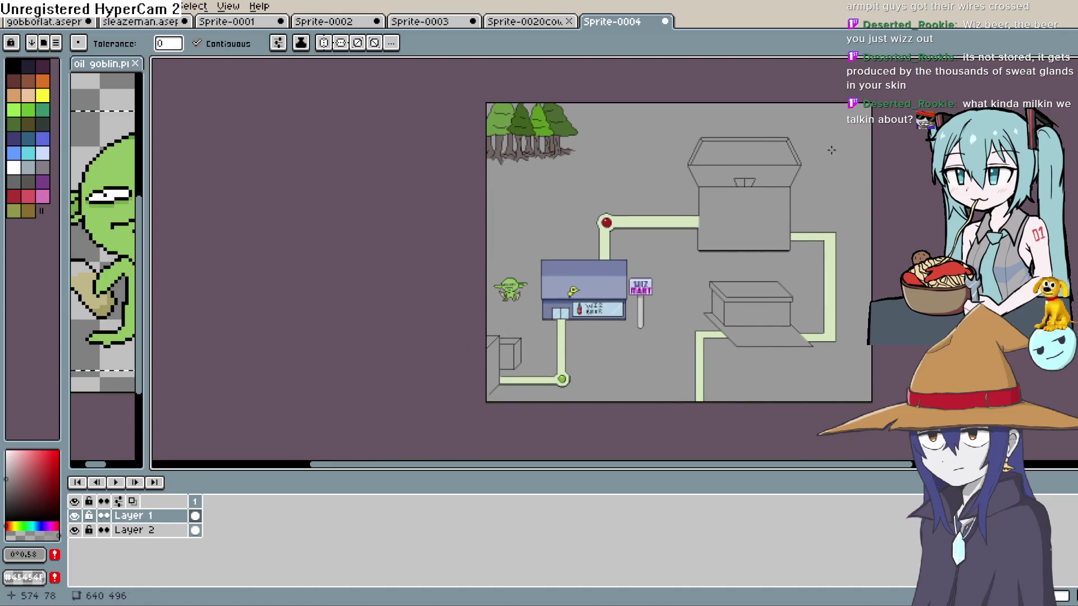
left_click(20, 124)
left_click(21, 479)
left_click_drag(21, 477, 34, 488)
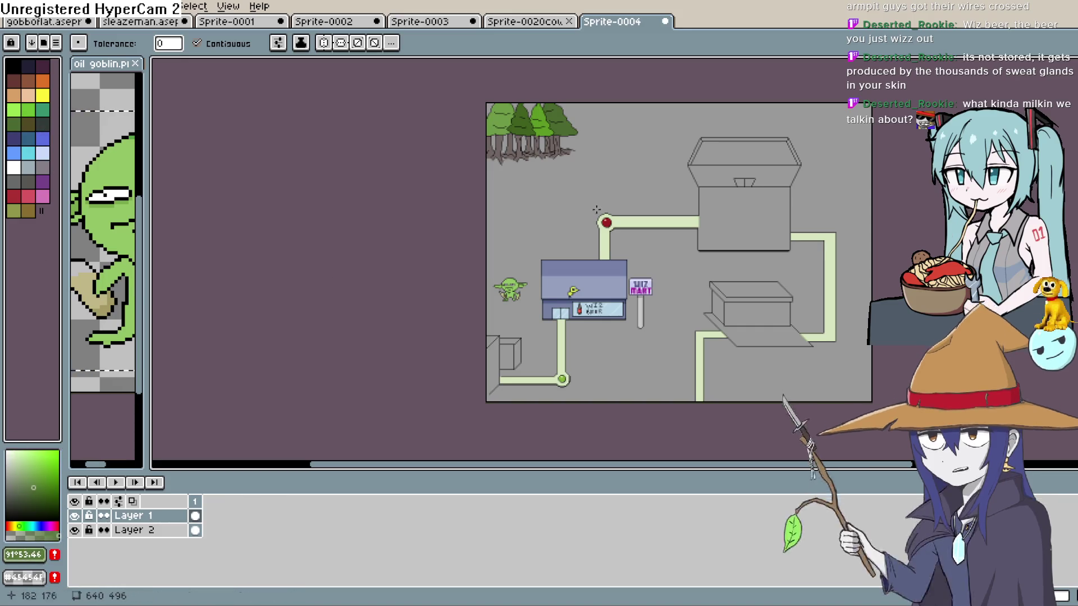
left_click(699, 262)
key("space")
mouse_move(825, 263)
left_mouse_down()
mouse_move(808, 250)
mouse_move(775, 303)
left_mouse_up()
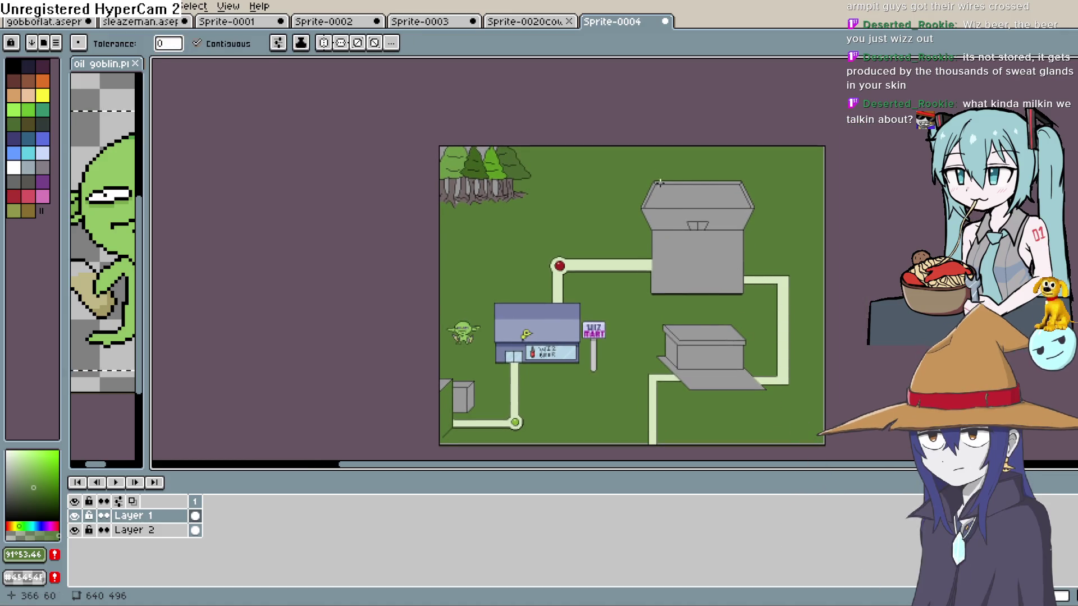
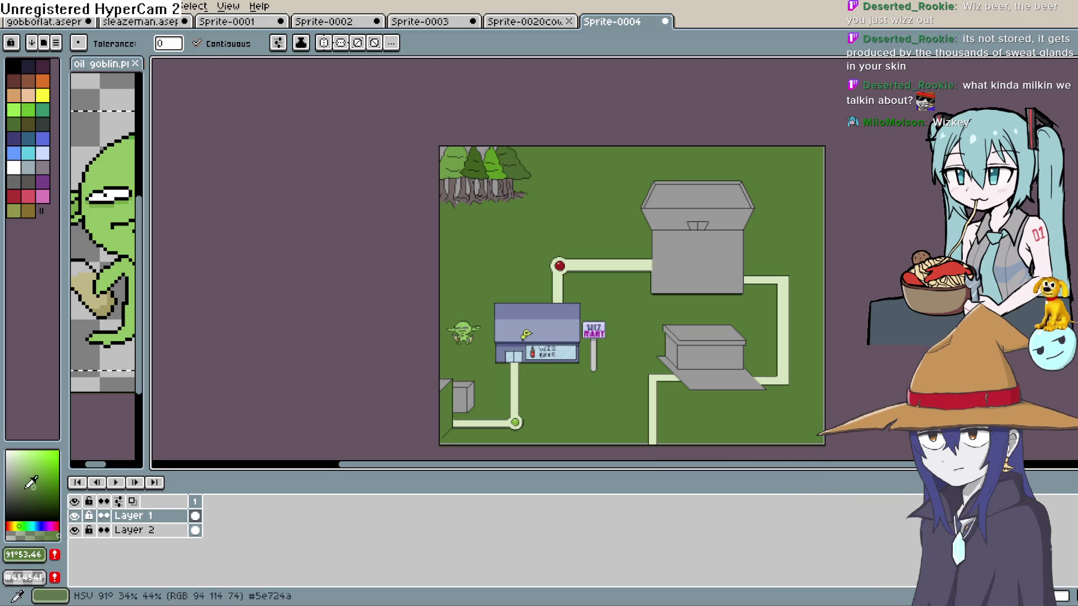
Step: Fill the six grey gaps between the tree trunks with dark green
scroll(483, 164, "up", 5)
left_click(569, 283)
left_click(511, 292)
left_click(457, 298)
left_click(401, 292)
left_click(343, 294)
left_click(278, 292)
Step: Fill the grey gaps between the treetops and at the map's top-left corner dark green
left_click_drag(509, 100, 507, 234)
left_click(506, 233)
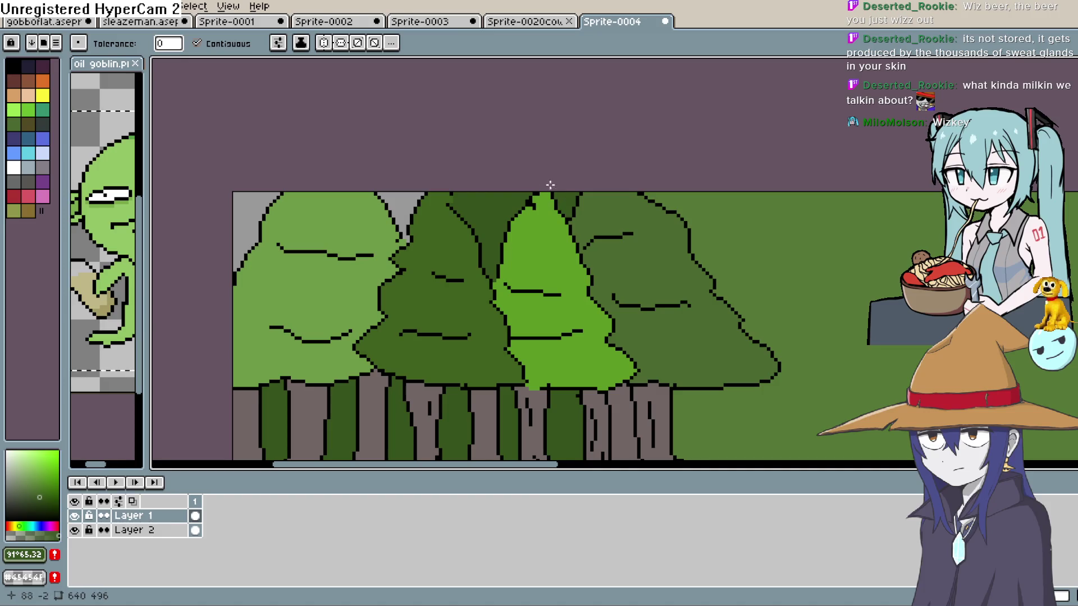
left_click(253, 212)
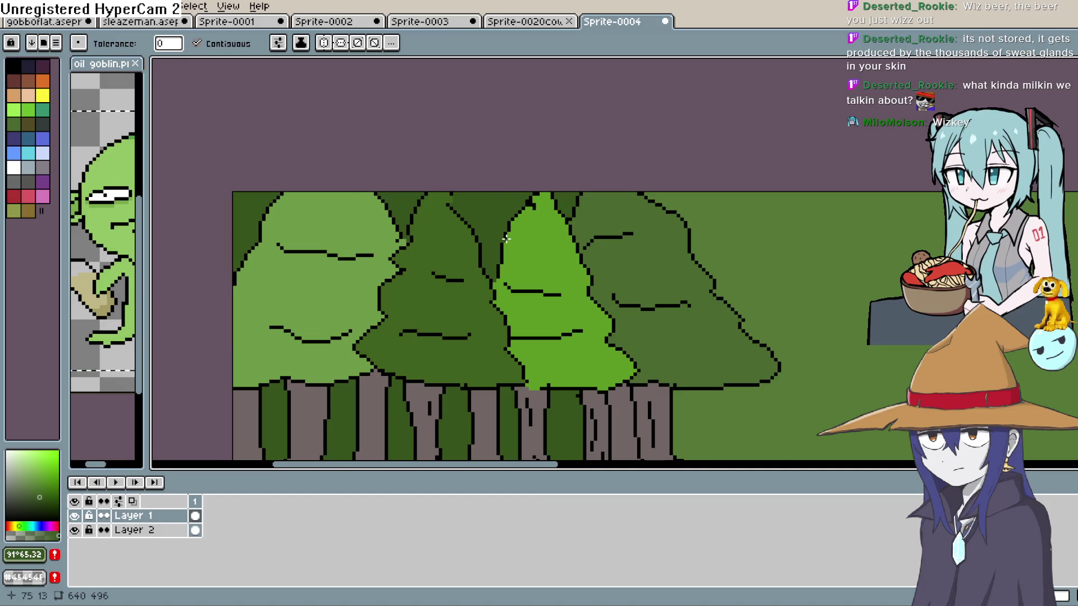
scroll(596, 264, "down", 3)
left_click_drag(678, 298, 633, 216)
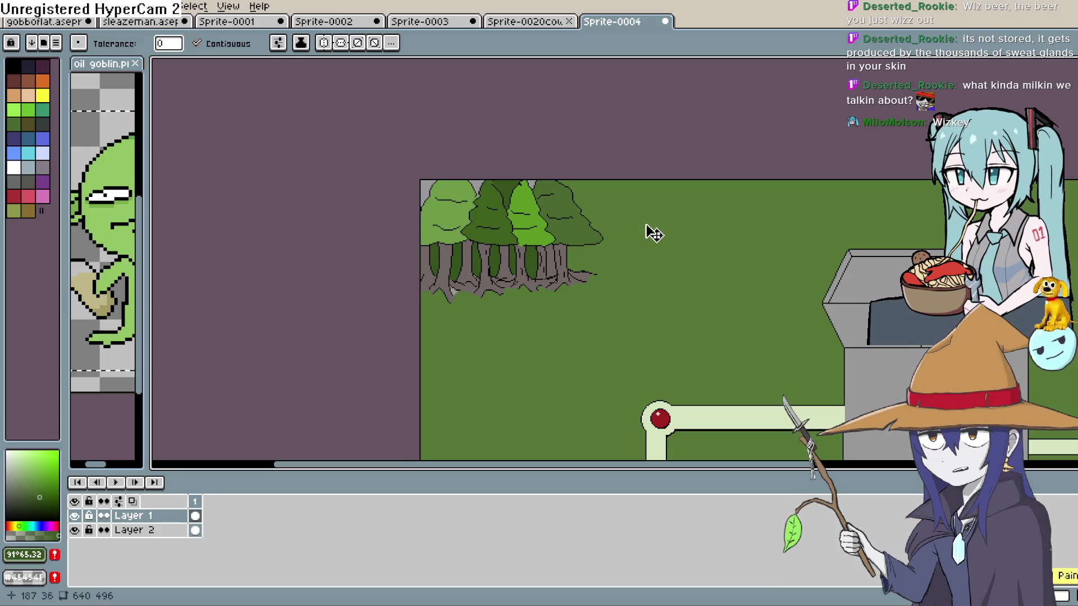
left_click_drag(645, 265, 621, 234)
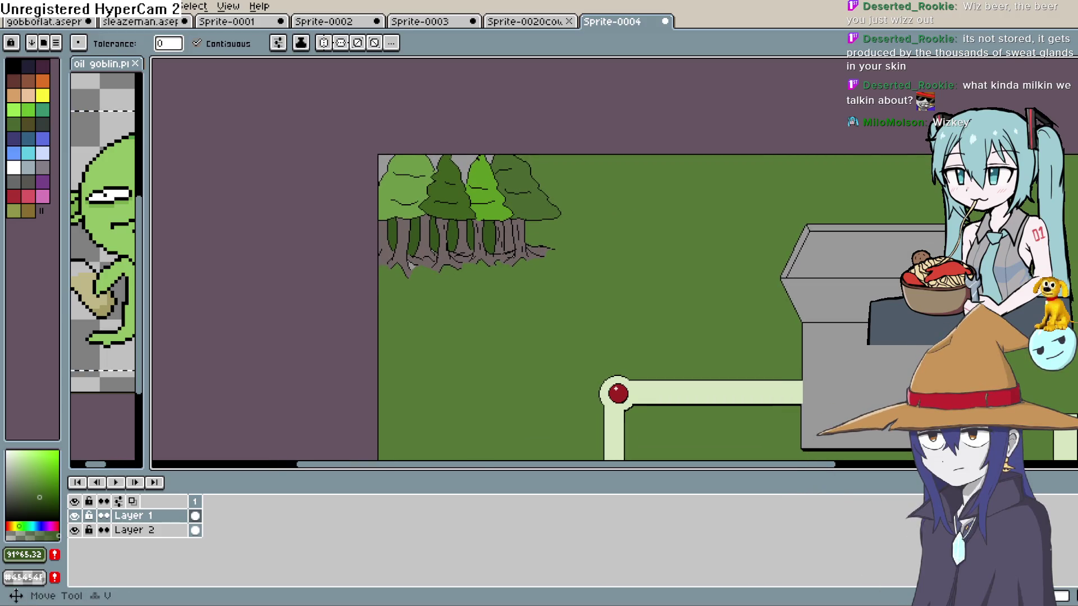
key("i")
key("g")
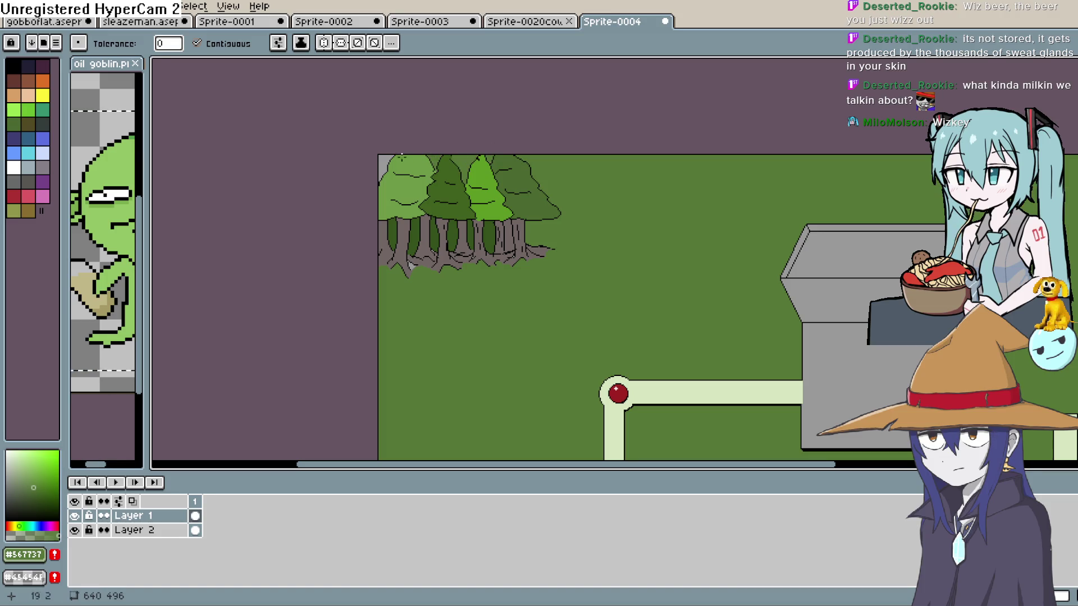
scroll(404, 249, "up", 3)
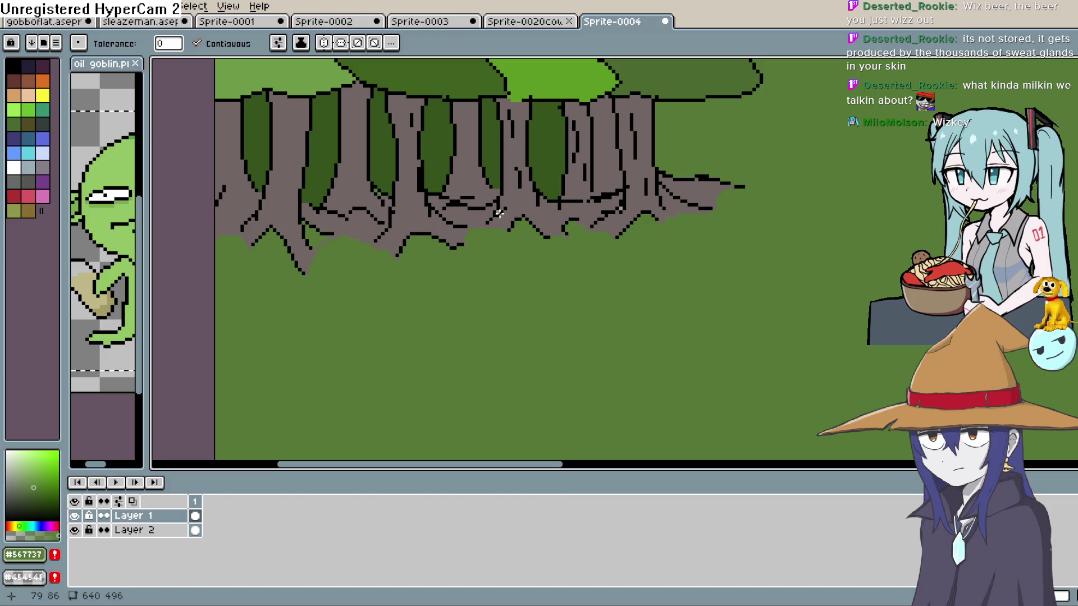
scroll(633, 169, "down", 5)
mouse_move(921, 336)
left_mouse_down()
mouse_move(718, 230)
mouse_move(713, 264)
mouse_move(709, 256)
mouse_move(700, 269)
left_mouse_up()
scroll(699, 269, "up", 1)
scroll(719, 277, "up", 1)
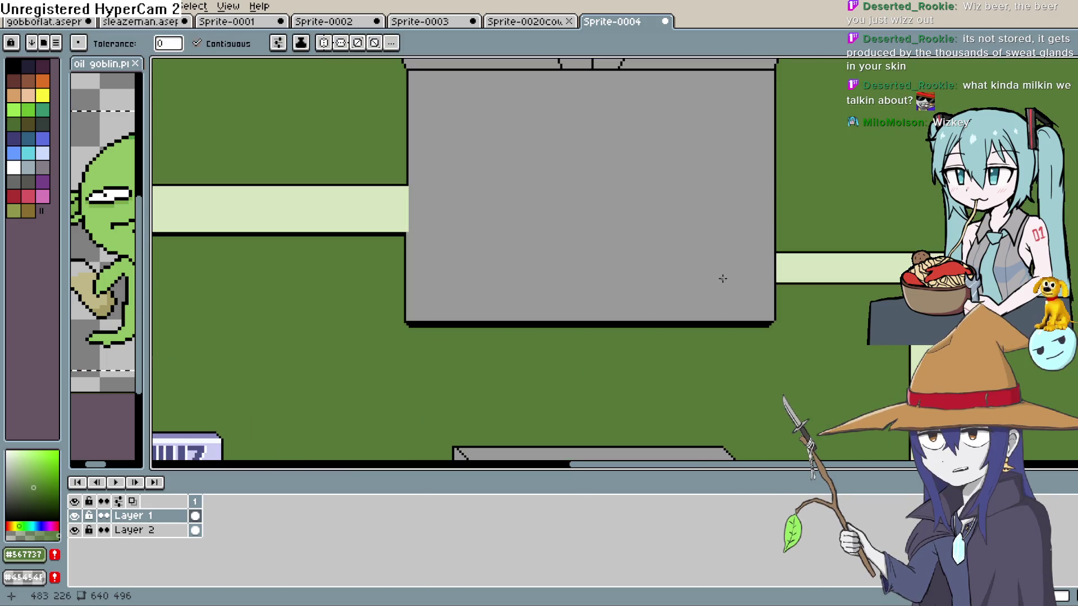
scroll(527, 221, "down", 2)
left_click_drag(532, 243, 644, 337)
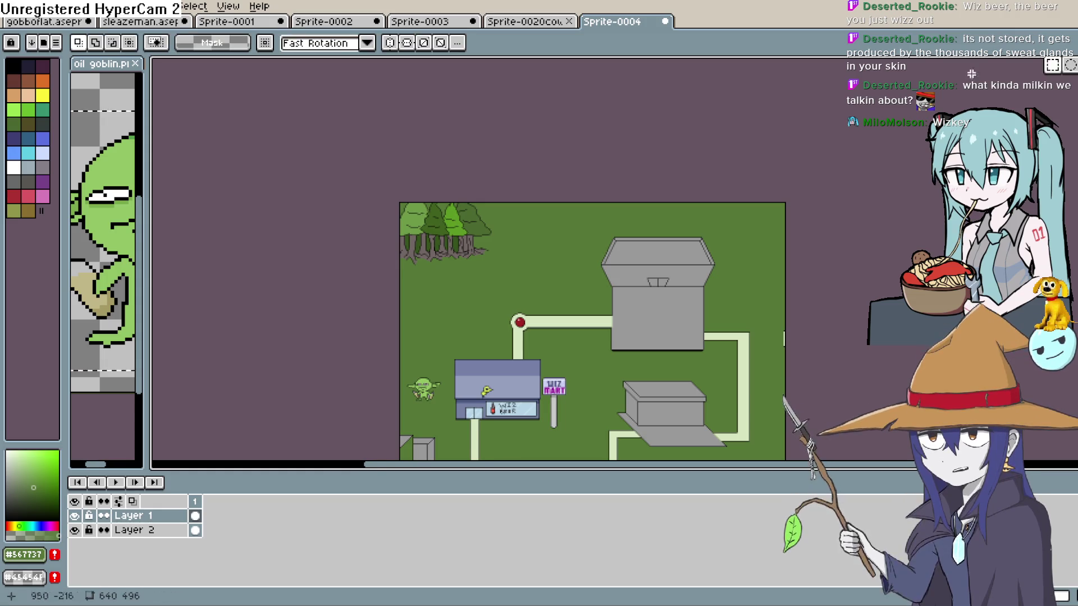
scroll(452, 202, "up", 1)
left_click_drag(425, 210, 500, 170)
left_click_drag(404, 292, 296, 297)
left_click(446, 265)
mouse_move(446, 262)
left_mouse_down()
mouse_move(591, 264)
mouse_move(586, 255)
mouse_move(622, 253)
mouse_move(587, 258)
mouse_move(602, 255)
left_mouse_up()
left_click_drag(436, 263, 715, 242)
key("ctrl+z")
key("ctrl+z")
left_click_drag(592, 247, 748, 240)
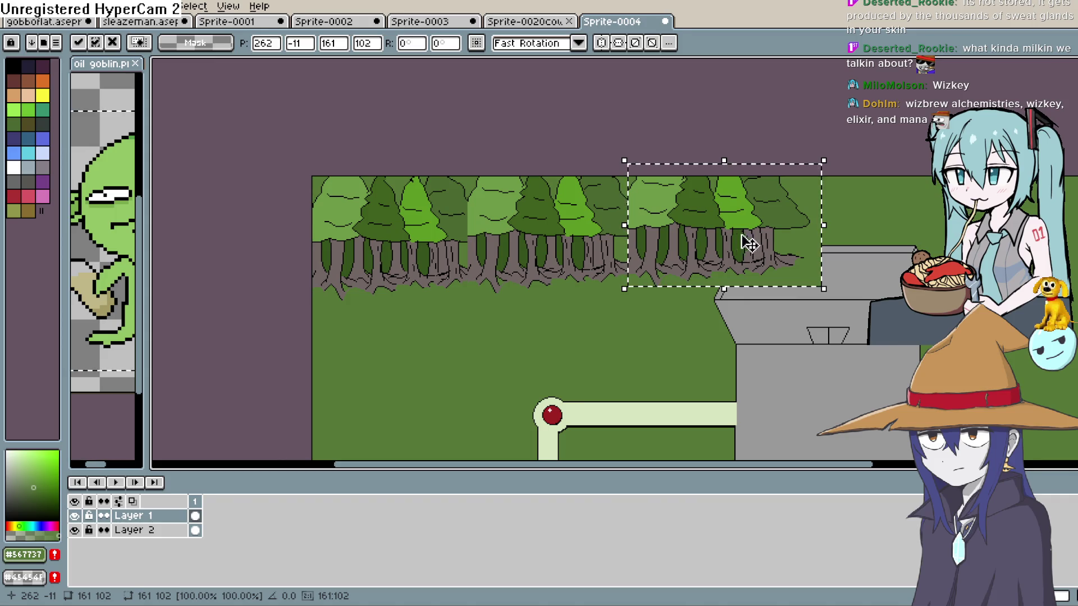
key("Delete")
key("ctrl+z")
mouse_move(744, 252)
left_mouse_down()
mouse_move(722, 247)
mouse_move(743, 251)
left_mouse_up()
key("ctrl+z")
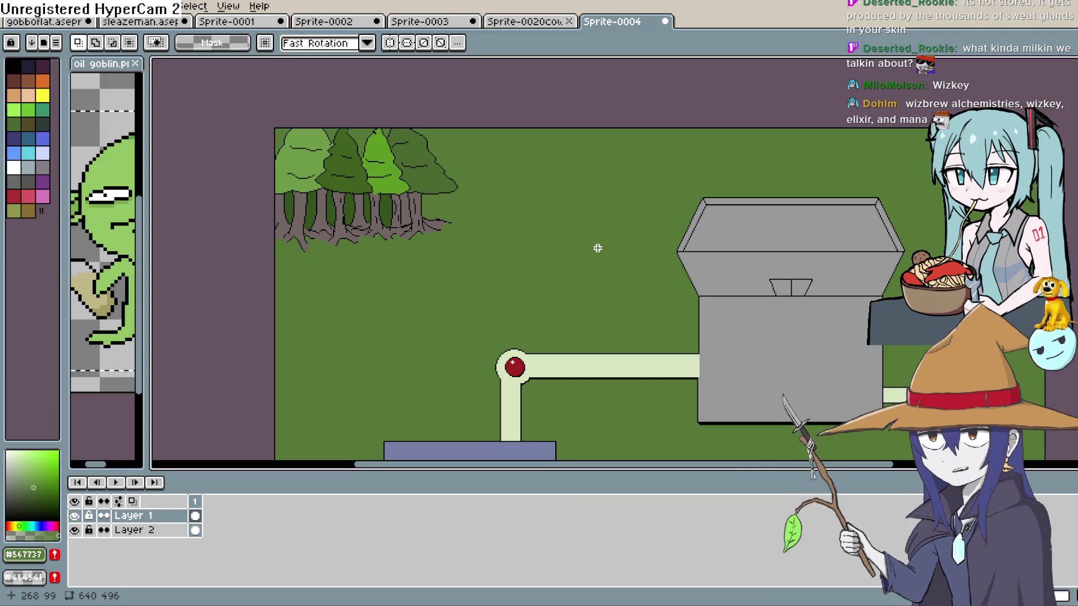
key("h")
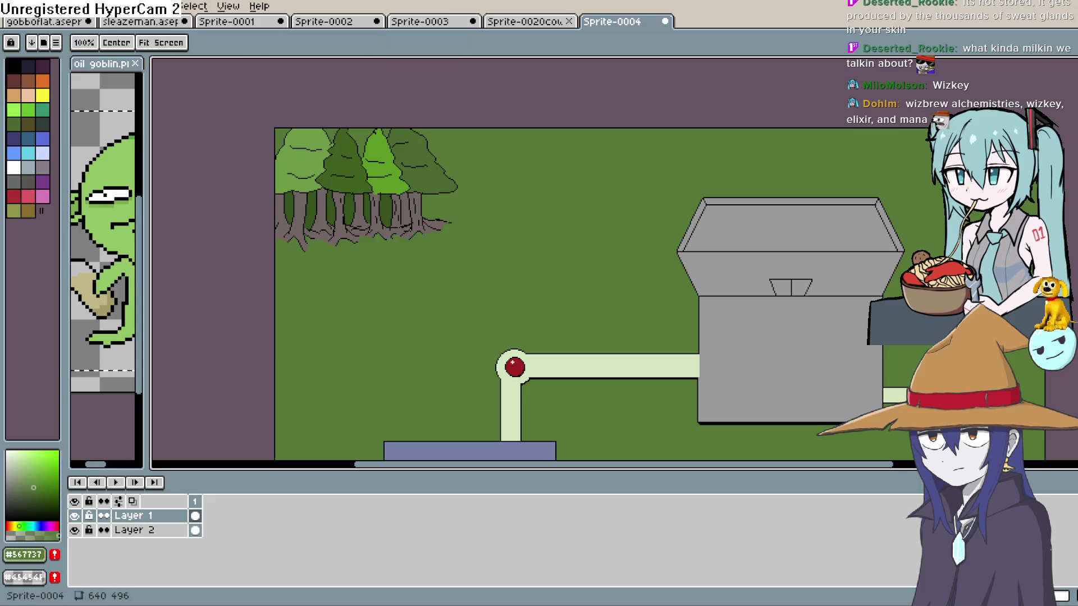
Step: Bucket-fill the roof's front, right side and top strip peach, then choose a duller tan shade
left_click(28, 95)
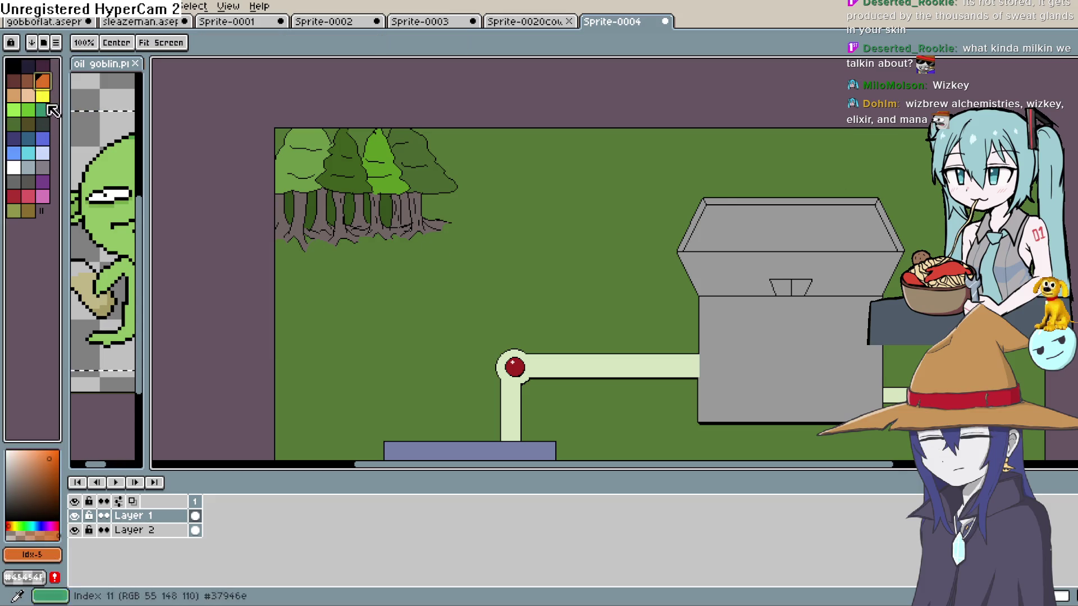
left_click(34, 449)
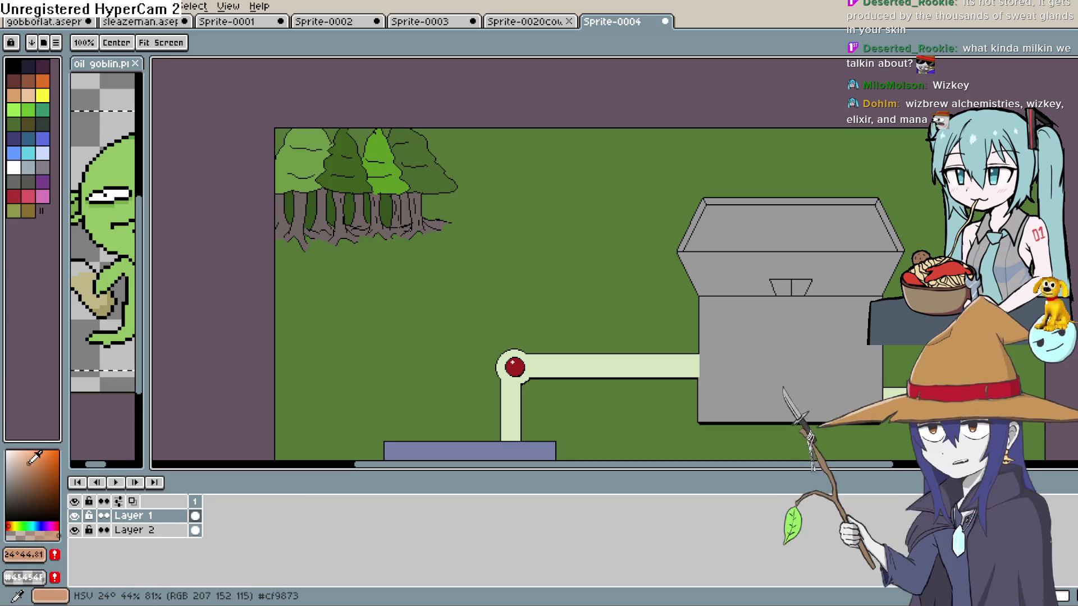
left_click(34, 456)
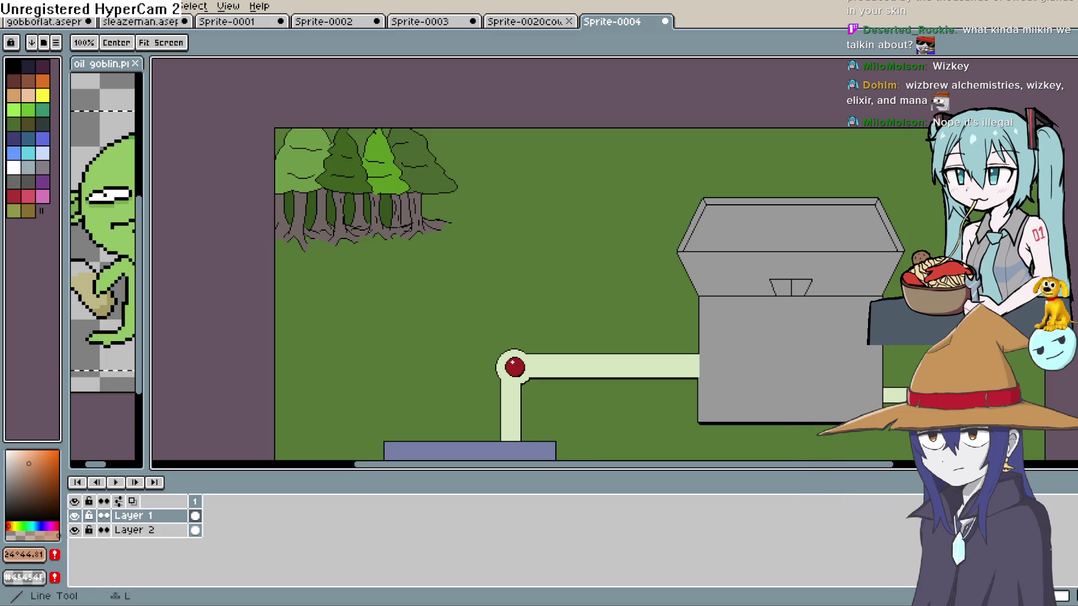
key("g")
left_click(890, 230)
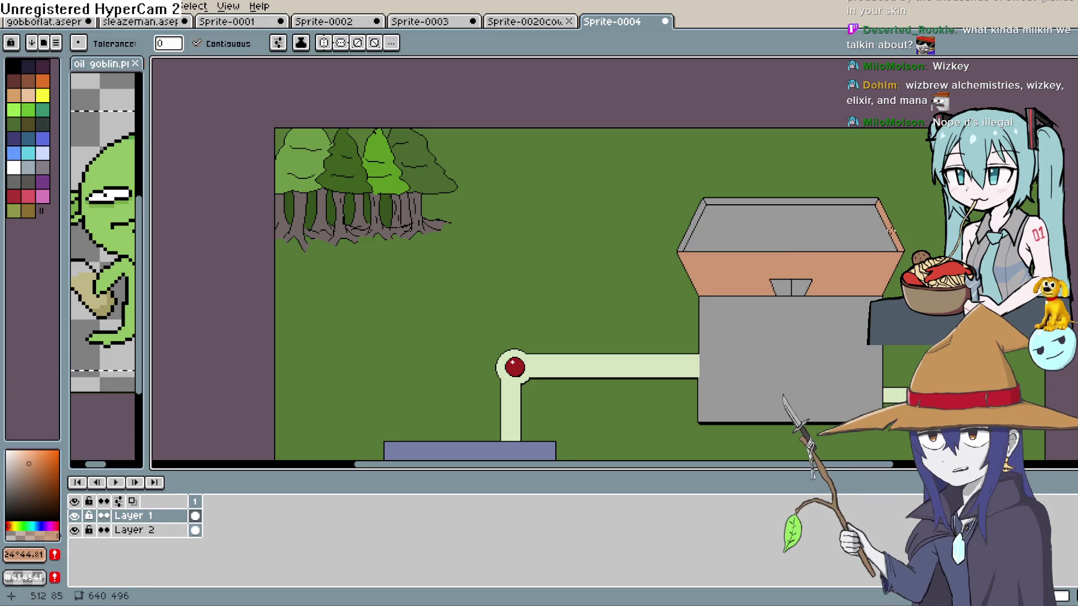
left_click(852, 201)
left_click(15, 467)
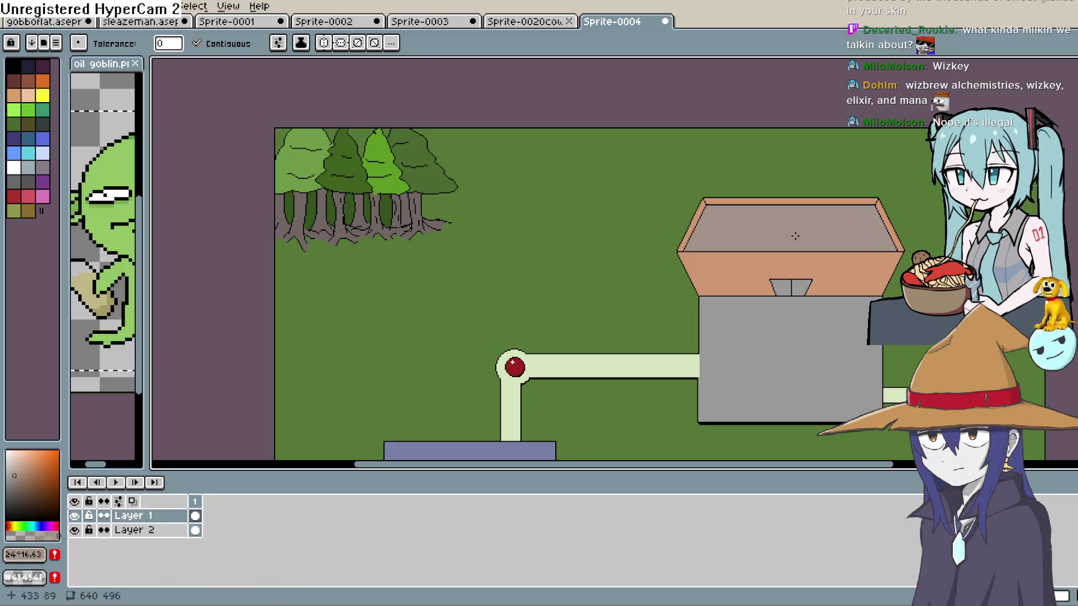
left_click_drag(794, 318, 697, 331)
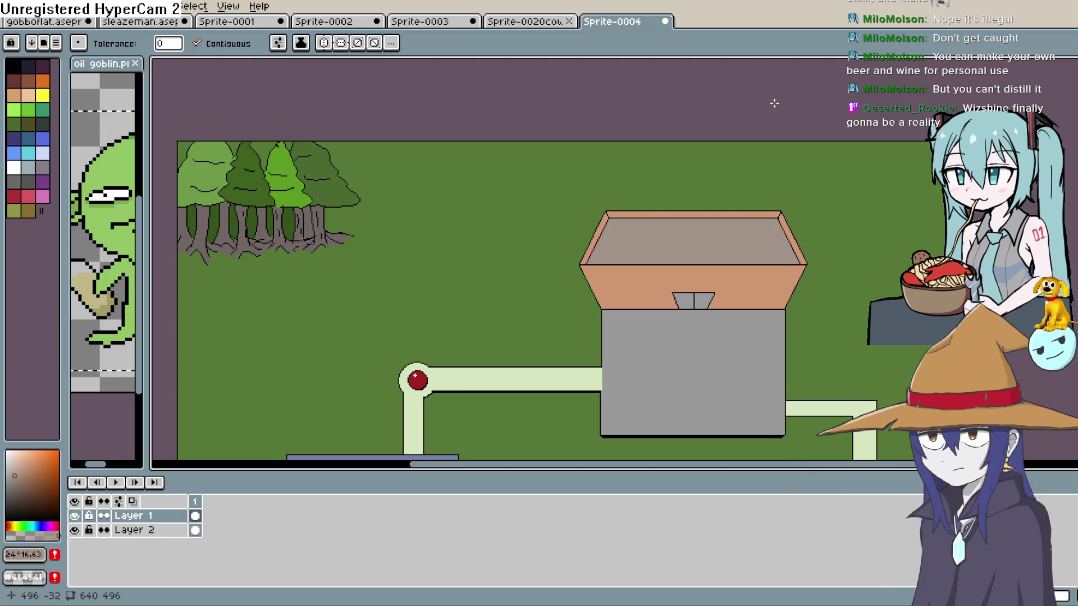
Step: Sample the Wiz Beer shop wall's blue and shift its hue for outline shading
scroll(774, 103, "down", 2)
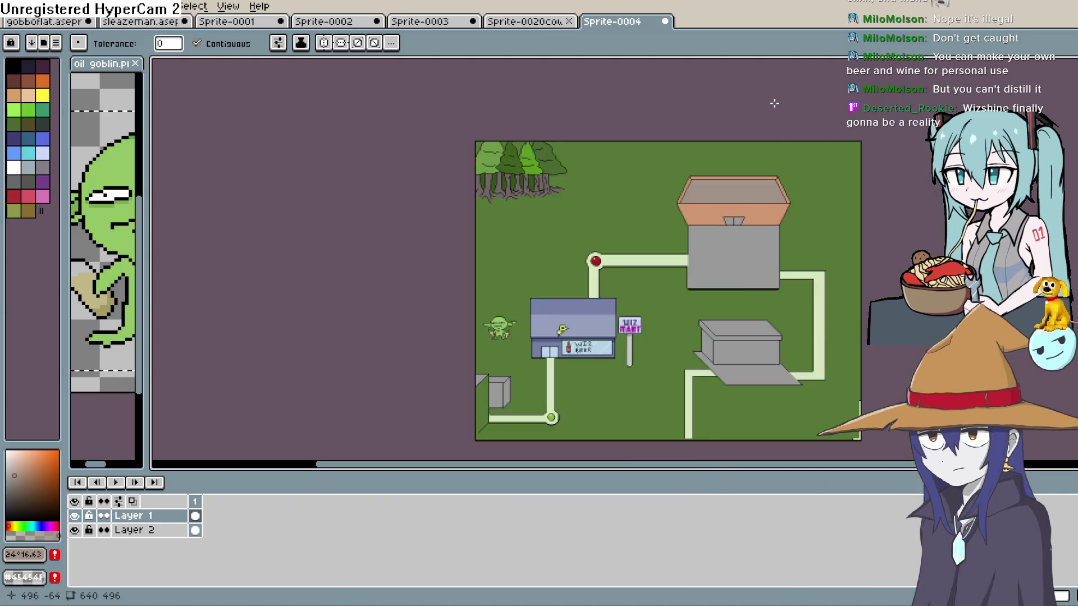
scroll(749, 327, "up", 2)
scroll(735, 323, "down", 2)
scroll(726, 318, "up", 2)
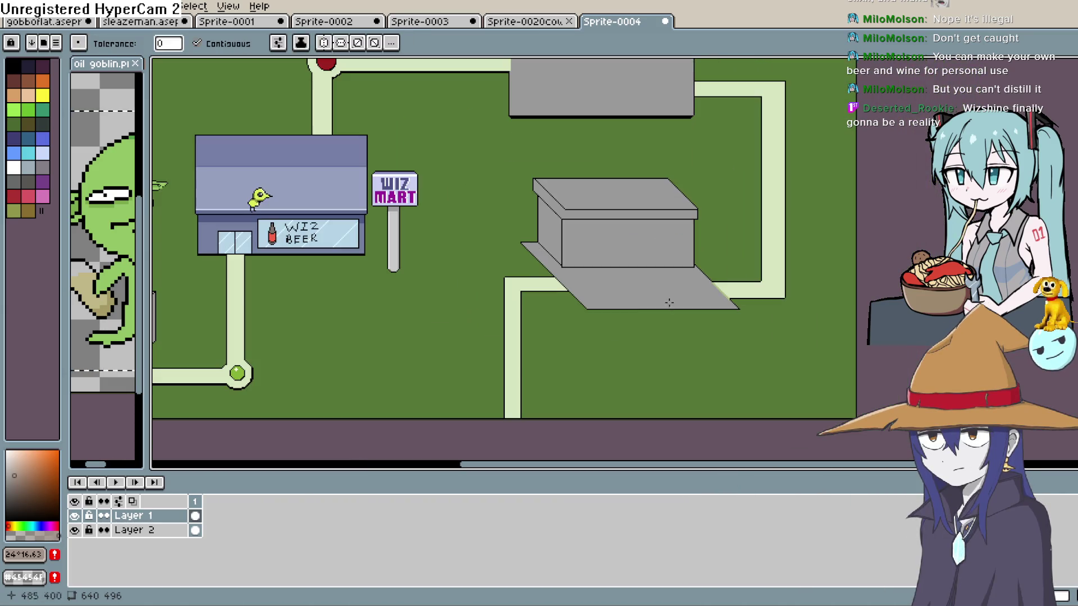
scroll(726, 318, "down", 2)
scroll(701, 337, "up", 2)
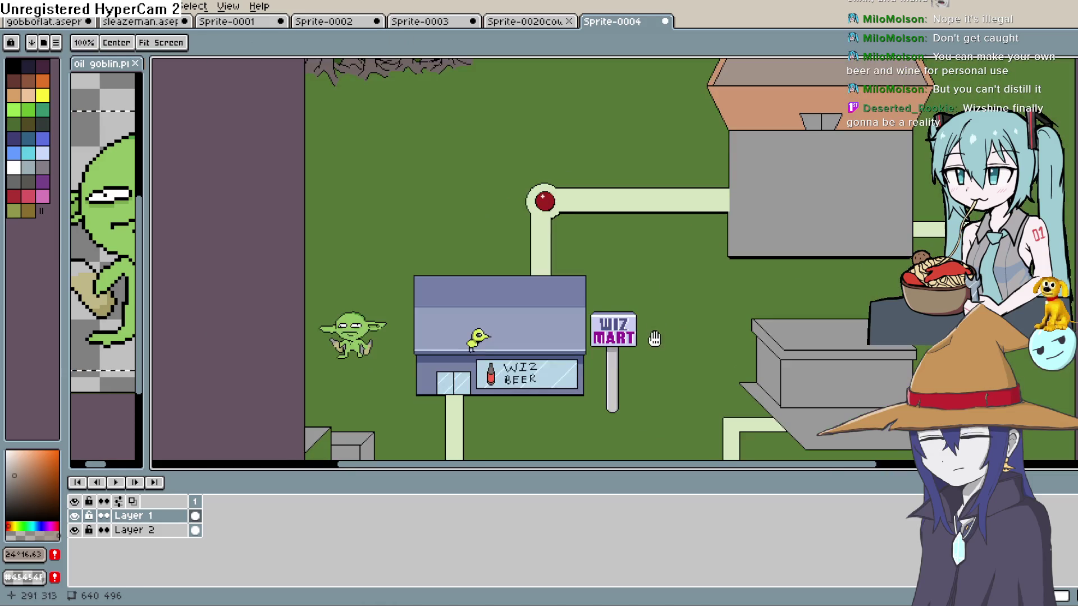
left_click_drag(651, 357, 678, 245)
scroll(679, 264, "up", 2)
mouse_move(631, 288)
left_mouse_down()
mouse_move(649, 330)
mouse_move(636, 375)
mouse_move(610, 389)
mouse_move(487, 317)
mouse_move(532, 291)
mouse_move(544, 323)
left_mouse_up()
scroll(470, 289, "up", 2)
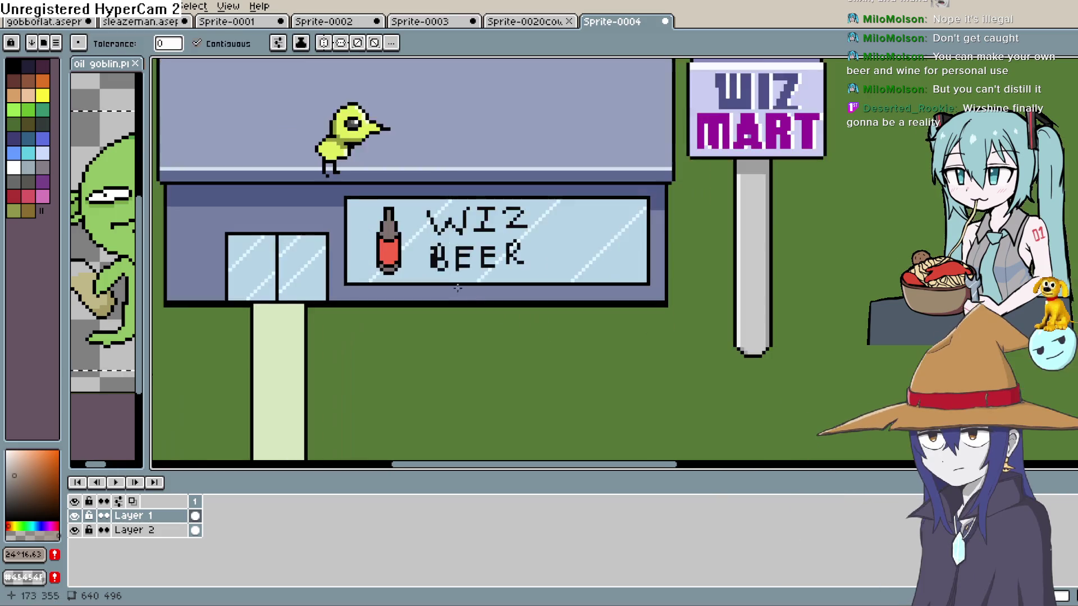
scroll(471, 289, "down", 2)
scroll(690, 270, "left", 5)
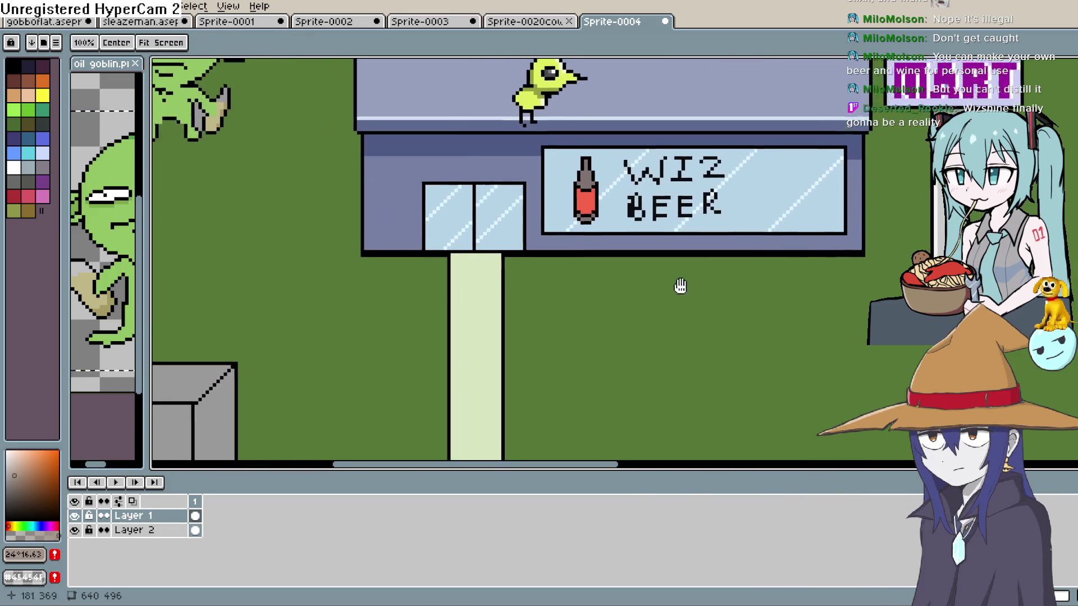
key("i")
left_click(527, 177)
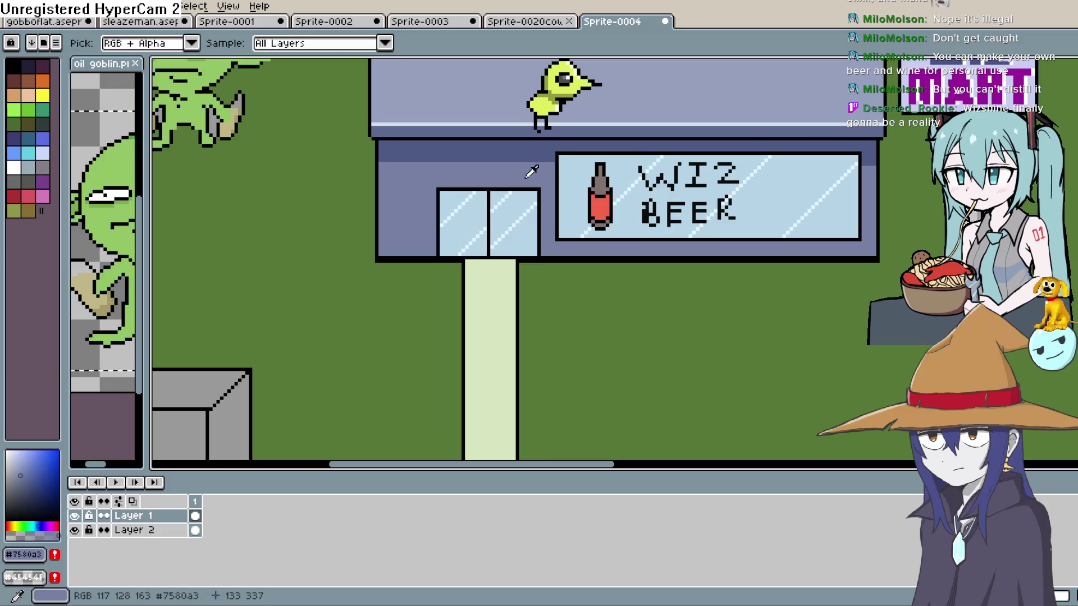
left_click(37, 526)
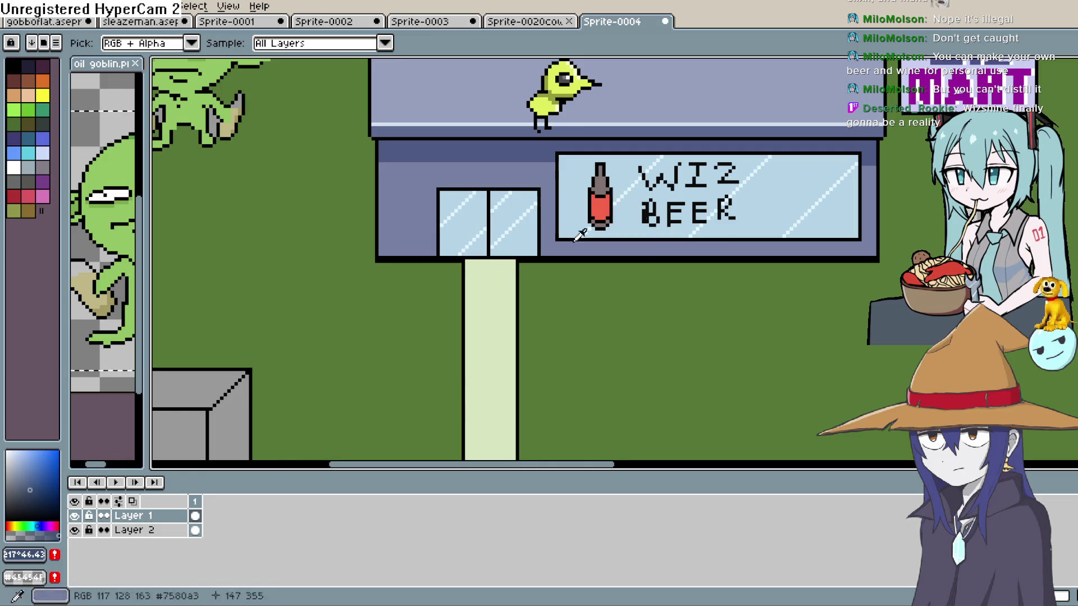
Step: Draw darker pencil lines along the door frame's right, top and left edges
key("b")
scroll(553, 218, "up", 2)
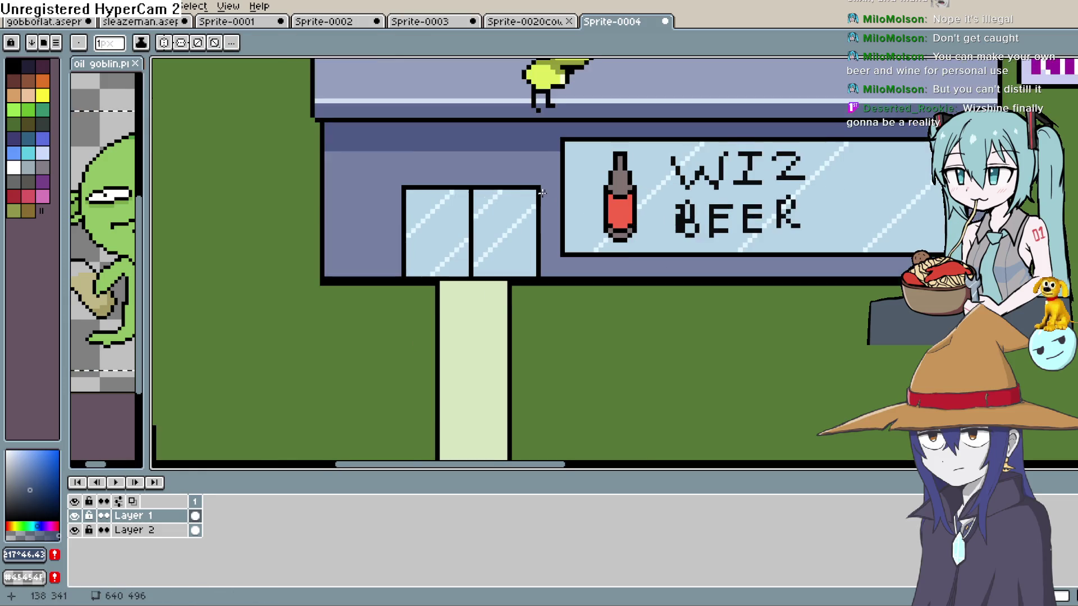
left_click_drag(543, 185, 547, 288)
mouse_move(545, 178)
left_mouse_down()
mouse_move(361, 179)
mouse_move(360, 249)
left_mouse_up()
left_click_drag(362, 290, 362, 286)
Step: Add darker lines down the wall's left edge and the sign frame's right edge
mouse_move(642, 312)
left_mouse_down()
mouse_move(525, 339)
mouse_move(682, 373)
left_mouse_up()
left_click_drag(320, 175, 321, 325)
scroll(560, 307, "right", 8)
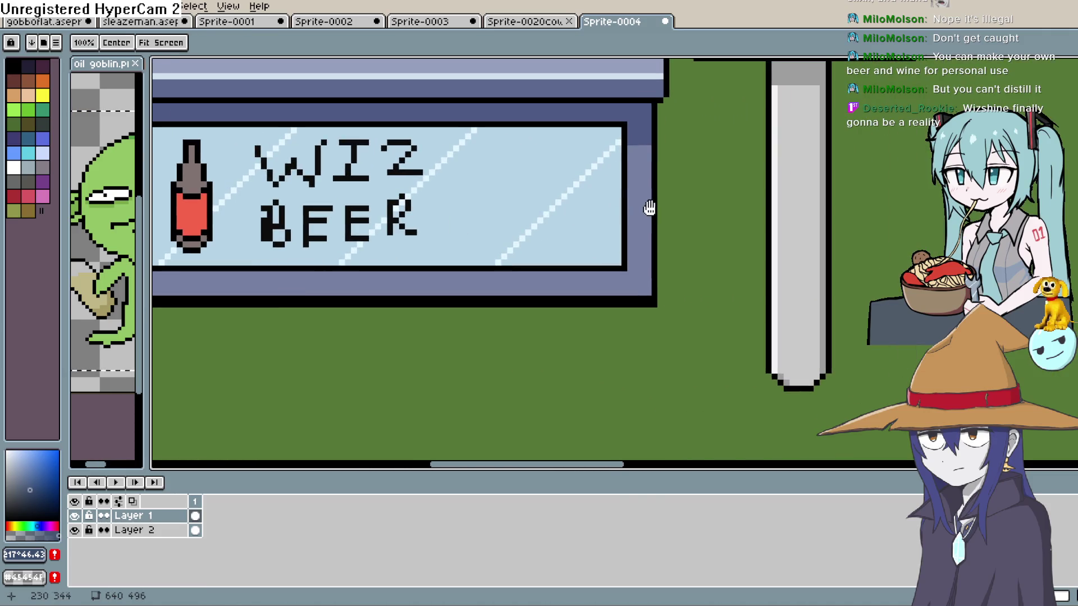
left_click_drag(648, 114, 647, 244)
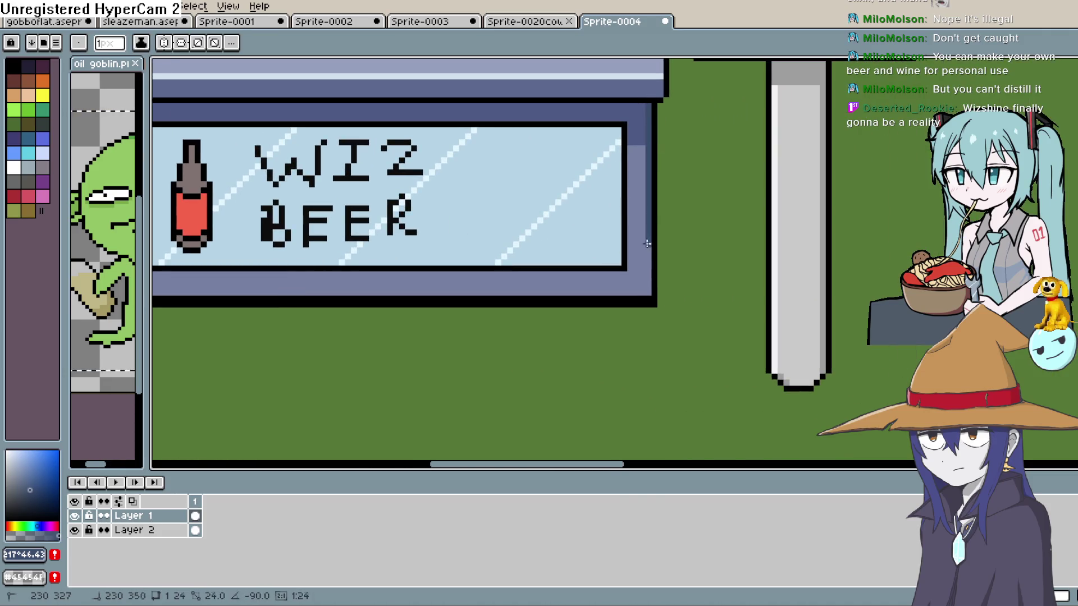
left_click_drag(644, 288, 644, 288)
scroll(438, 326, "left", 8)
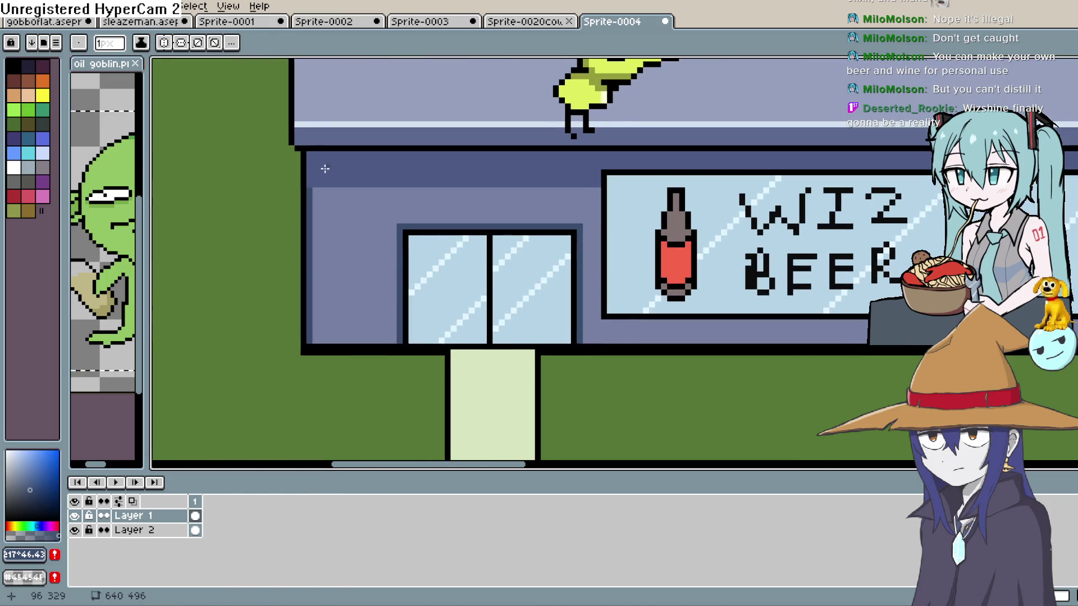
scroll(635, 337, "down", 3)
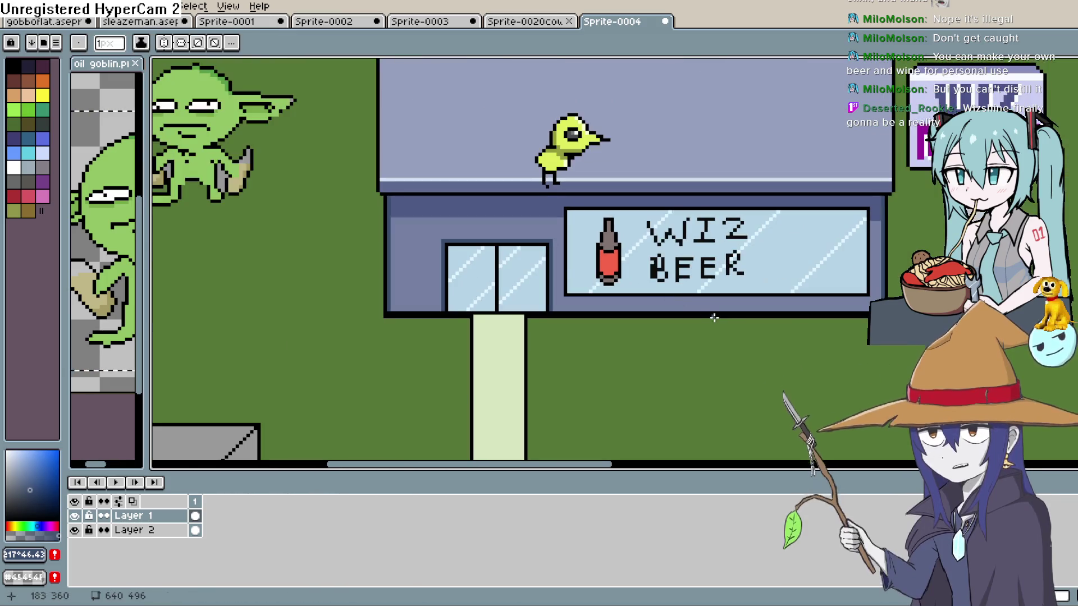
scroll(636, 336, "down", 1)
scroll(594, 322, "down", 2)
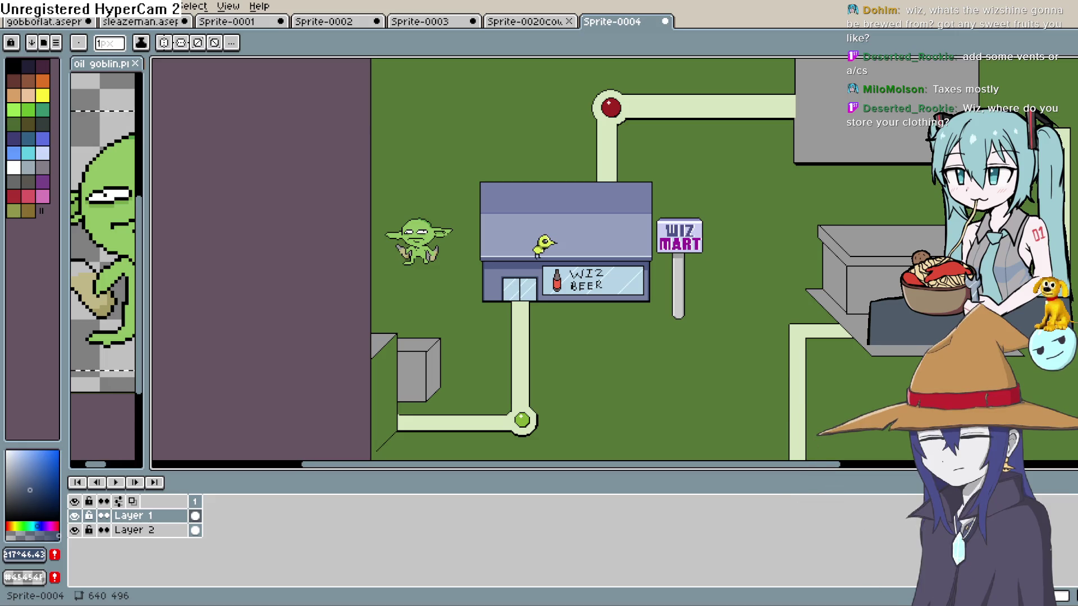
mouse_move(698, 313)
left_mouse_down()
mouse_move(631, 349)
mouse_move(534, 344)
mouse_move(552, 358)
mouse_move(580, 322)
left_mouse_up()
key("b")
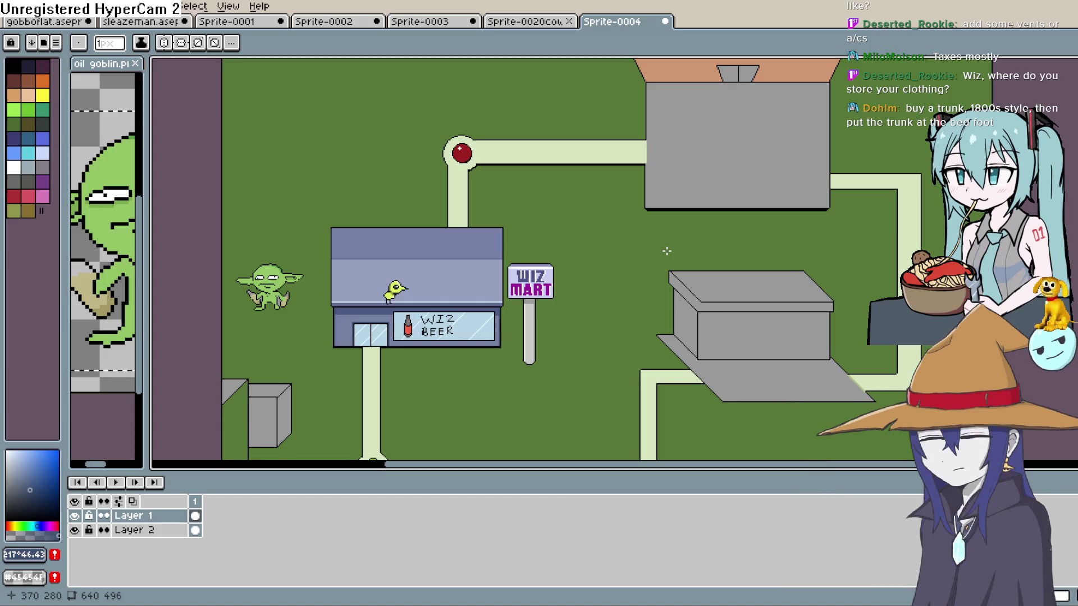
left_click_drag(549, 248, 551, 260)
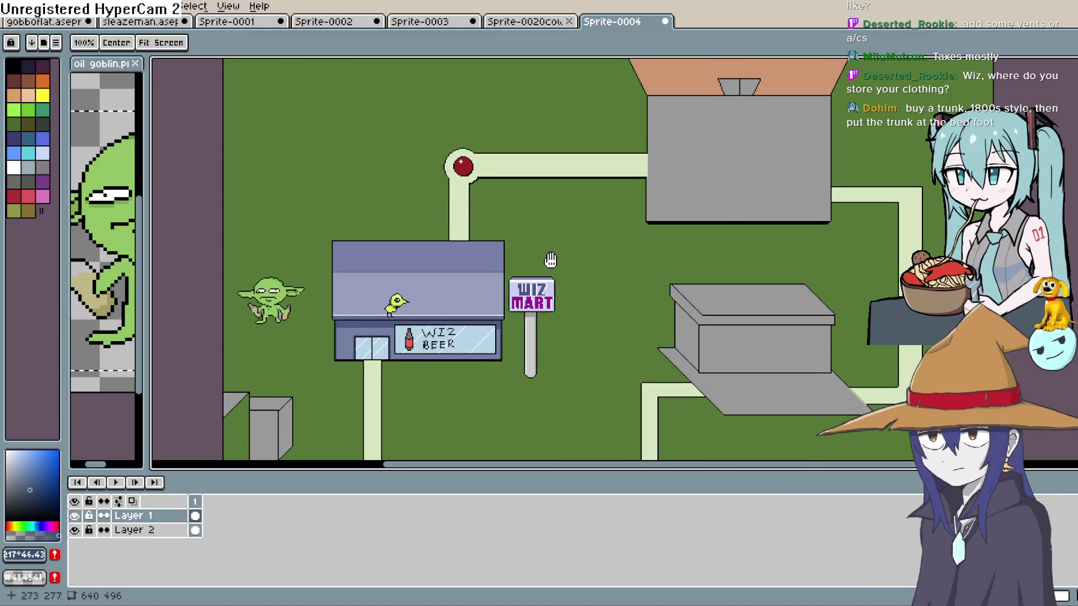
key("i")
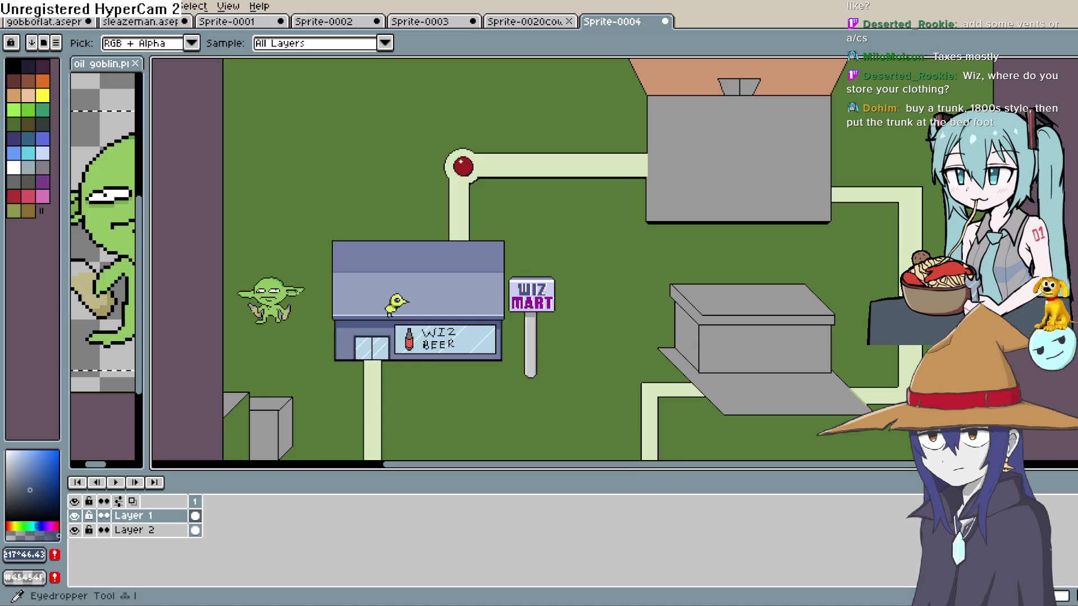
scroll(564, 162, "up", 1)
scroll(555, 191, "up", 1)
left_click(568, 139)
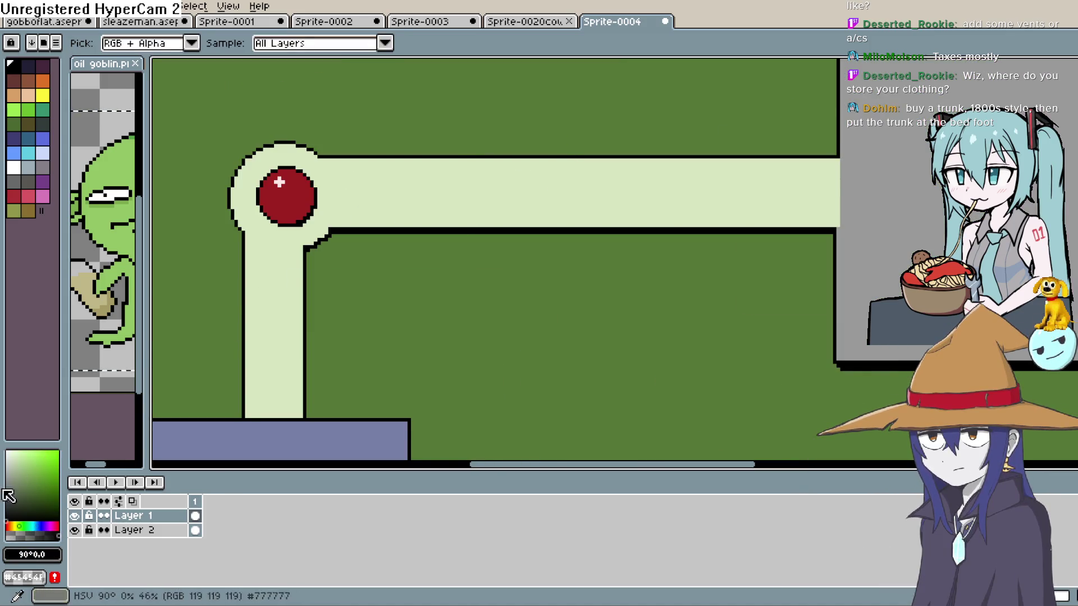
Step: Draw a wavy green stem on the grass above the path and a red bloom on top
left_click_drag(642, 234, 615, 284)
key("b")
mouse_move(559, 203)
left_mouse_down()
mouse_move(559, 172)
mouse_move(558, 187)
left_mouse_up()
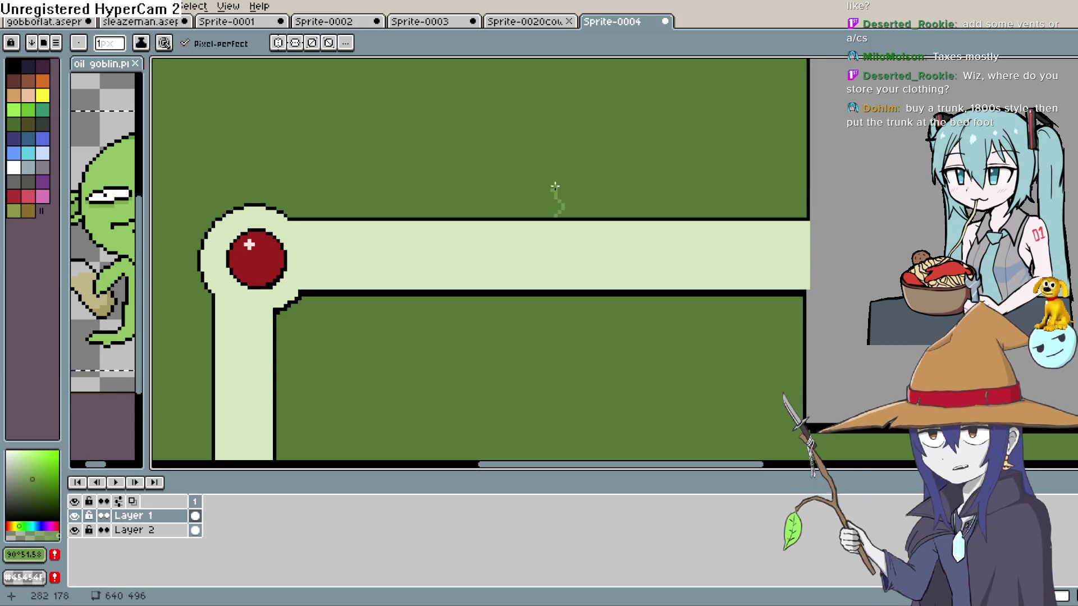
left_click(15, 526)
left_click(6, 526)
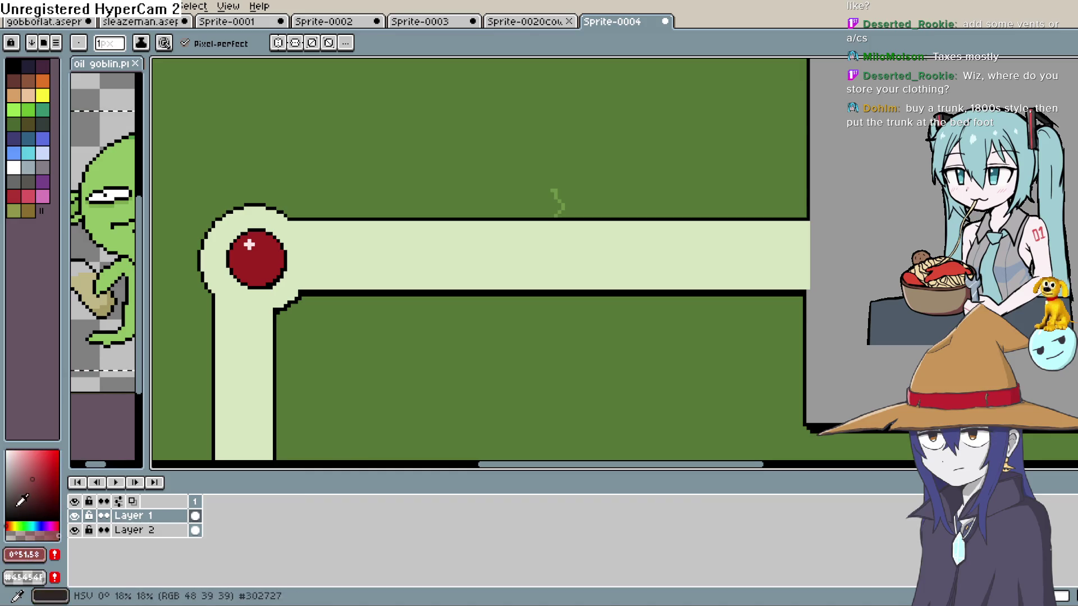
left_click_drag(554, 184, 543, 208)
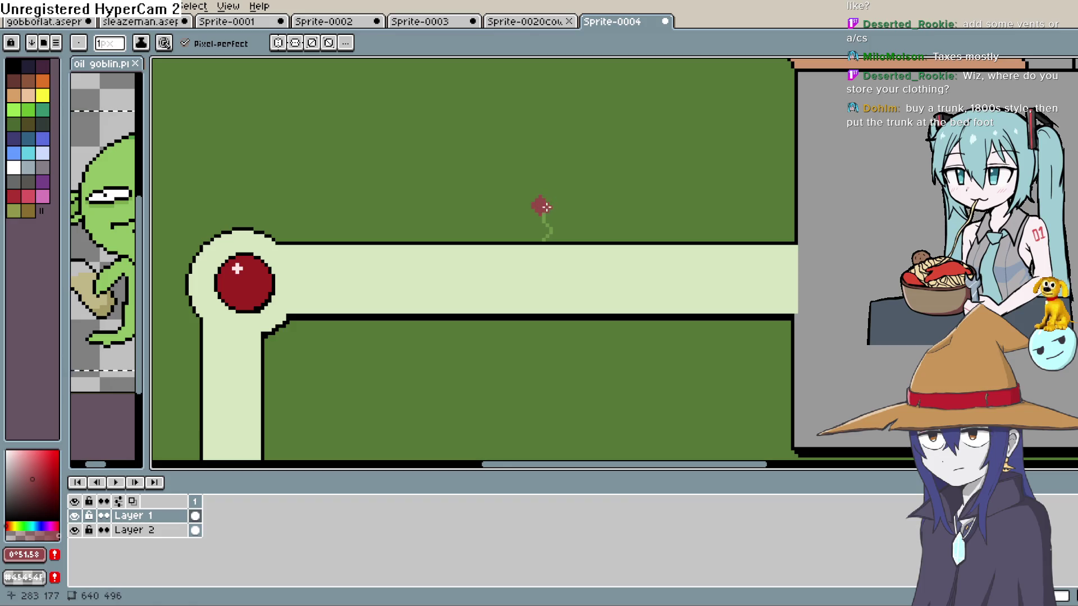
left_click(37, 485)
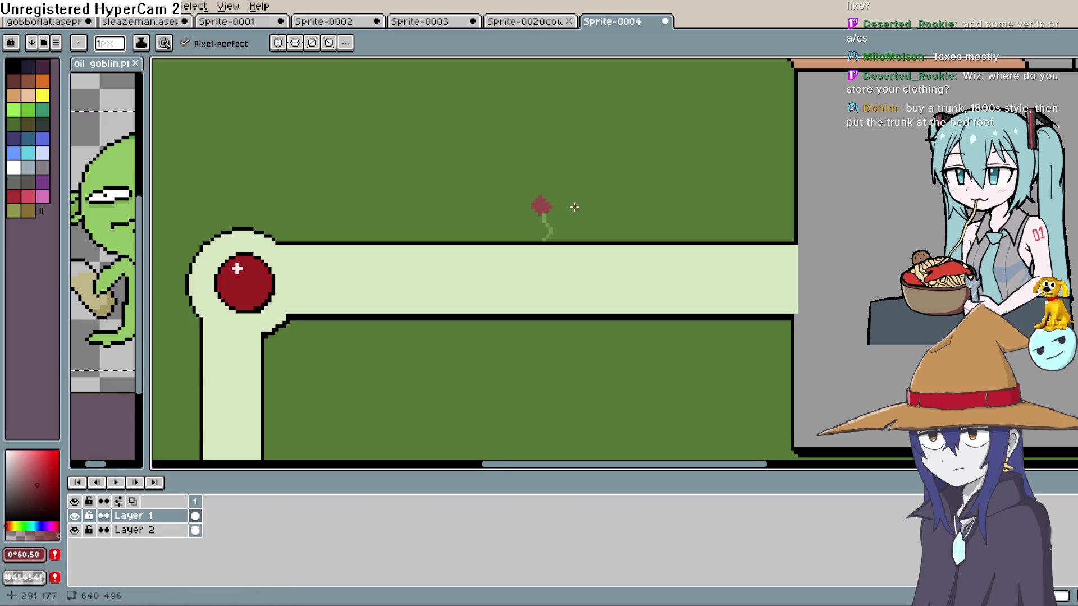
Step: Add light pink highlight pixels to the bloom's left edge
scroll(546, 206, "up", 1)
scroll(546, 207, "up", 1)
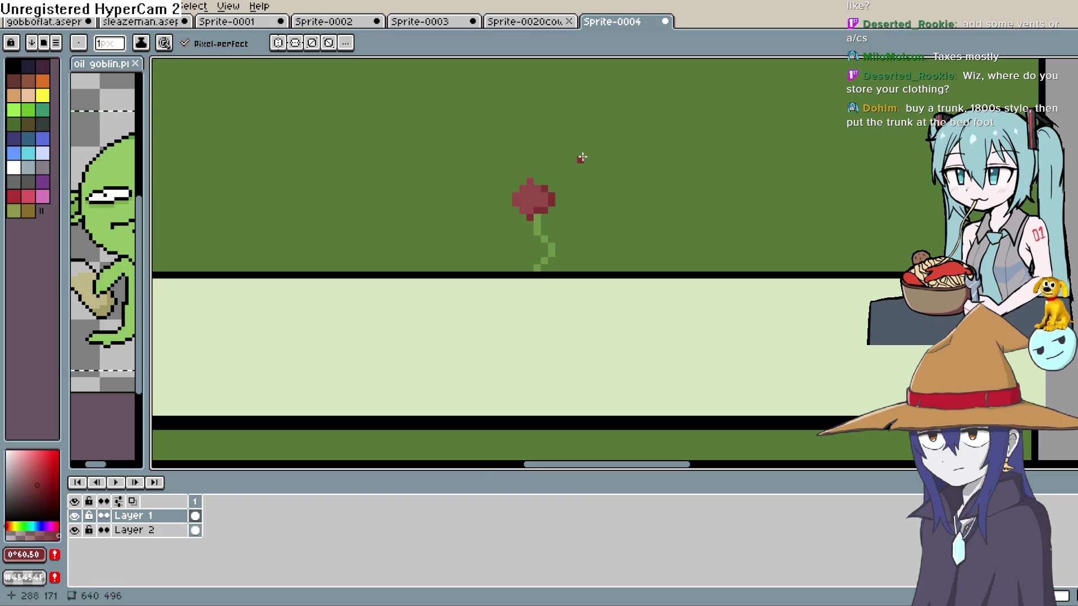
left_click(18, 464)
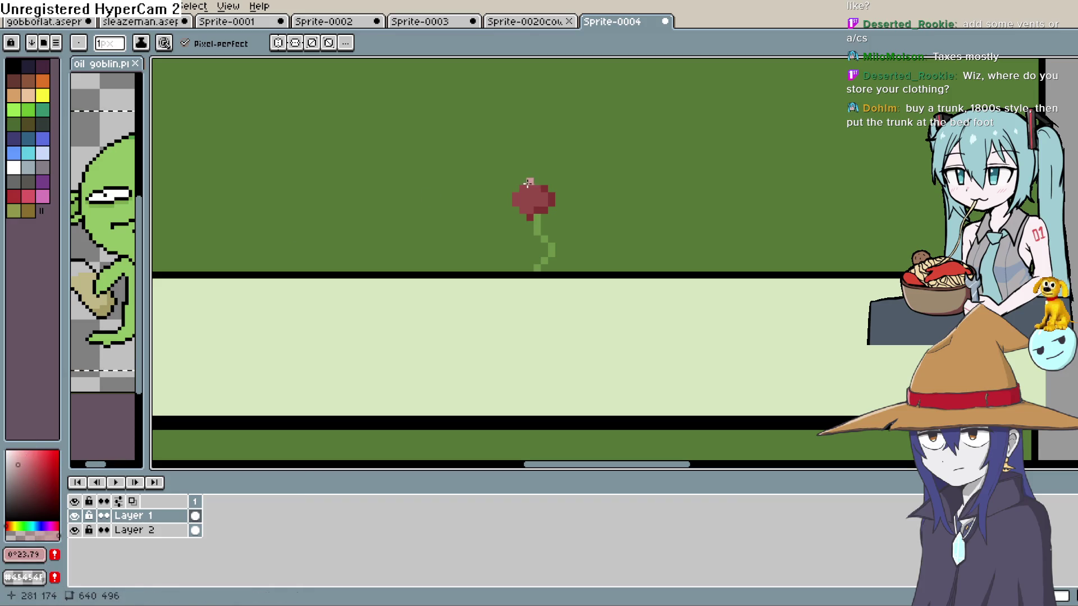
left_click_drag(516, 196, 519, 206)
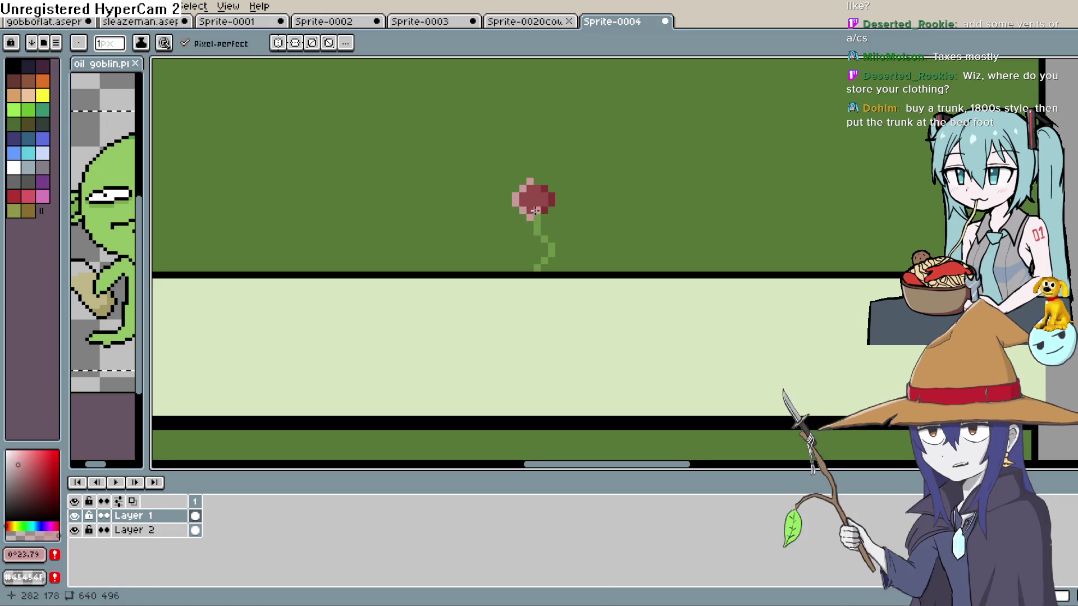
scroll(547, 183, "down", 1)
scroll(584, 192, "down", 4)
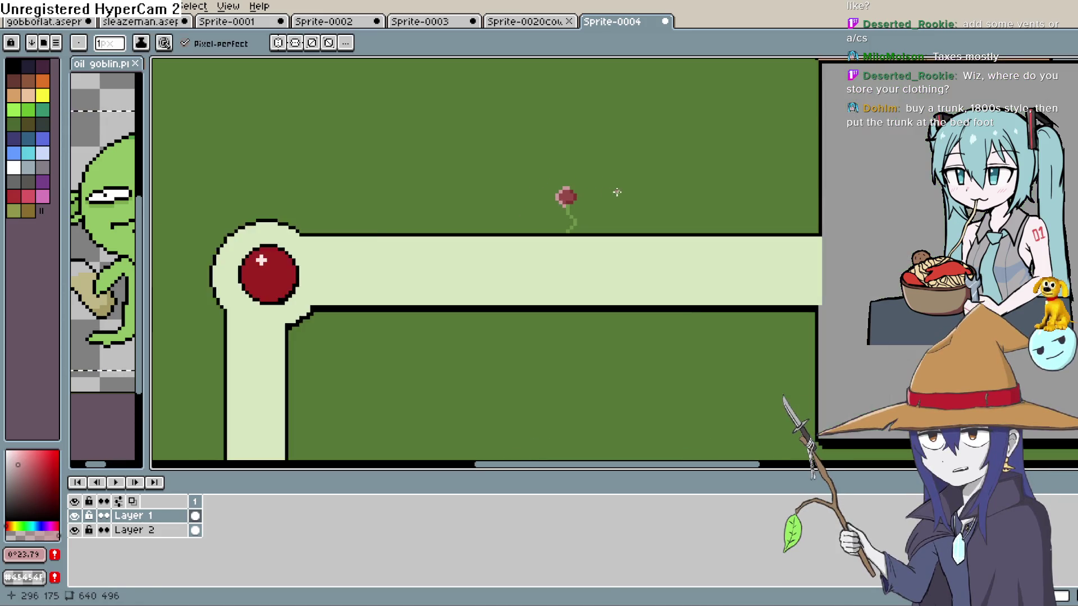
scroll(631, 191, "up", 2)
scroll(599, 260, "up", 2)
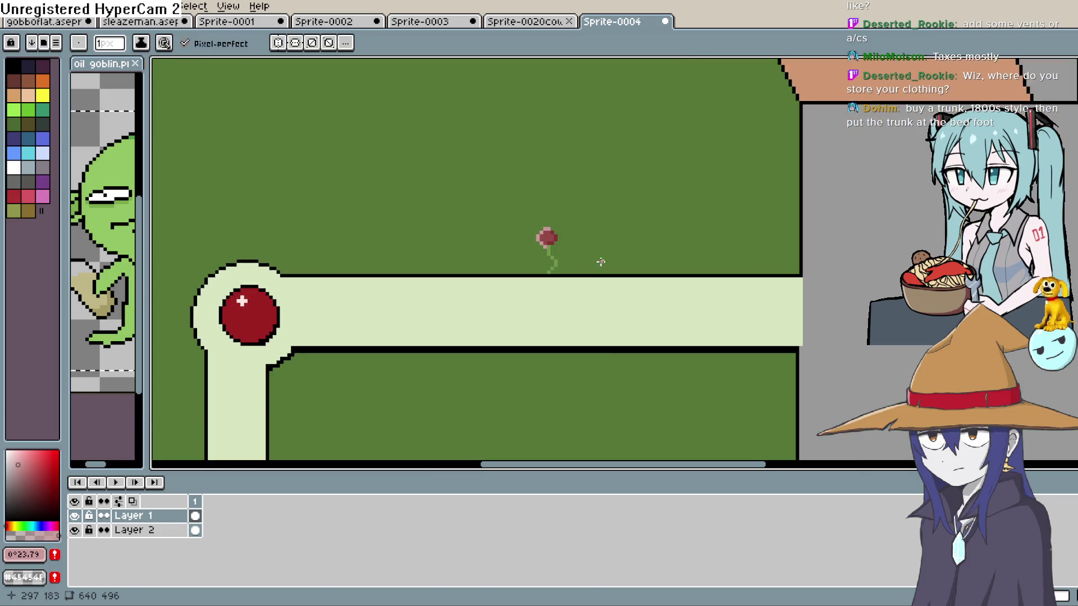
scroll(578, 267, "down", 1)
mouse_move(640, 303)
left_mouse_down()
mouse_move(601, 374)
mouse_move(669, 257)
mouse_move(702, 245)
mouse_move(641, 231)
mouse_move(634, 179)
left_mouse_up()
scroll(624, 234, "down", 2)
scroll(625, 243, "up", 2)
mouse_move(625, 243)
left_mouse_down()
mouse_move(550, 273)
mouse_move(513, 357)
mouse_move(634, 270)
mouse_move(576, 273)
left_mouse_up()
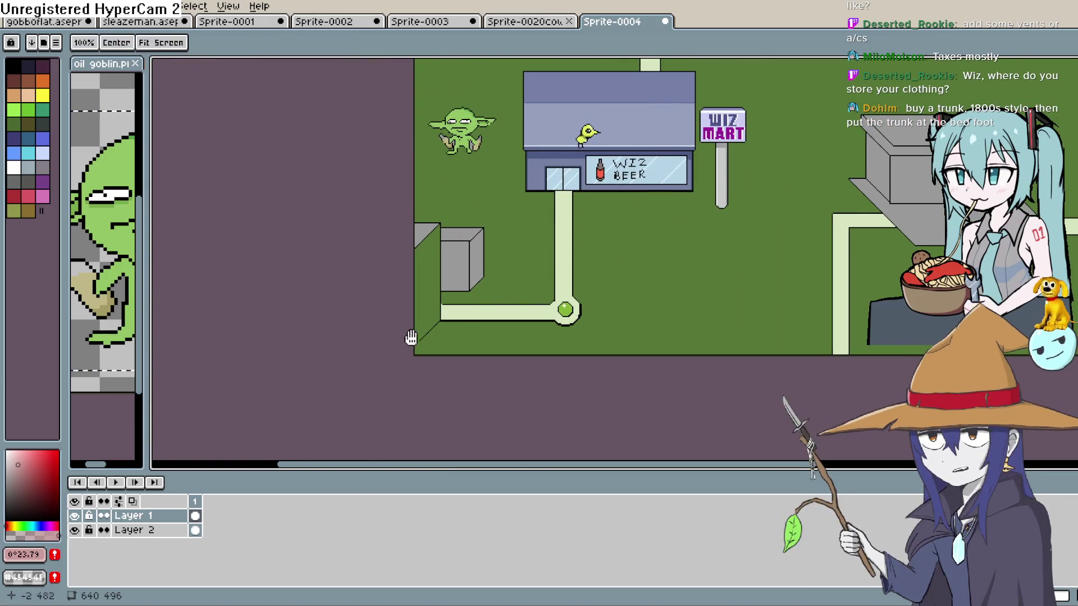
Step: Pick black from the outline and extend the diagonal line with the Line tool to the map edge
scroll(409, 337, "up", 3)
key("i")
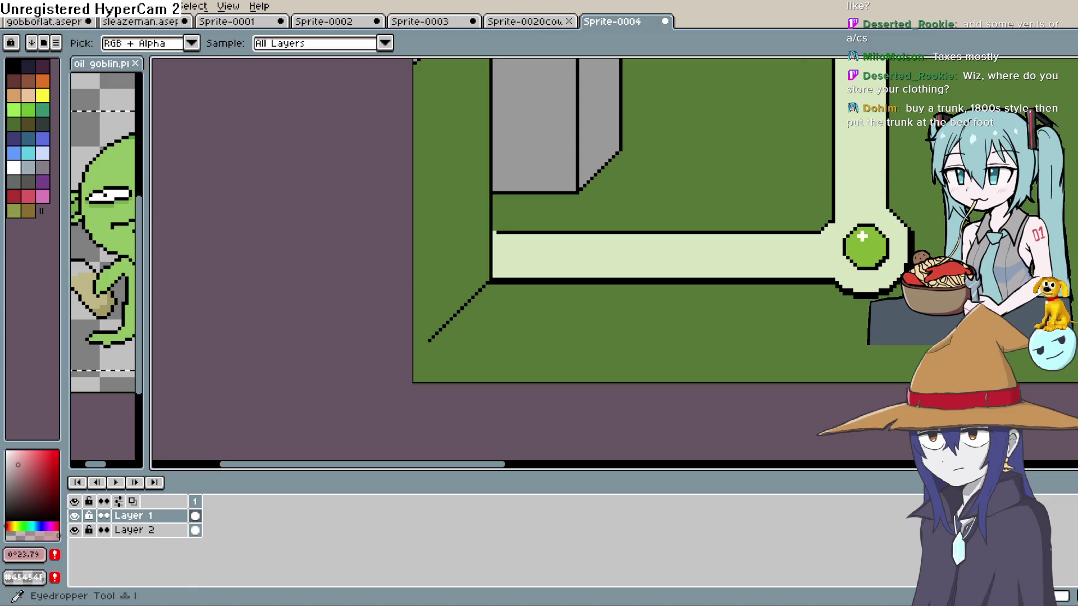
left_click(464, 306)
left_click(470, 289)
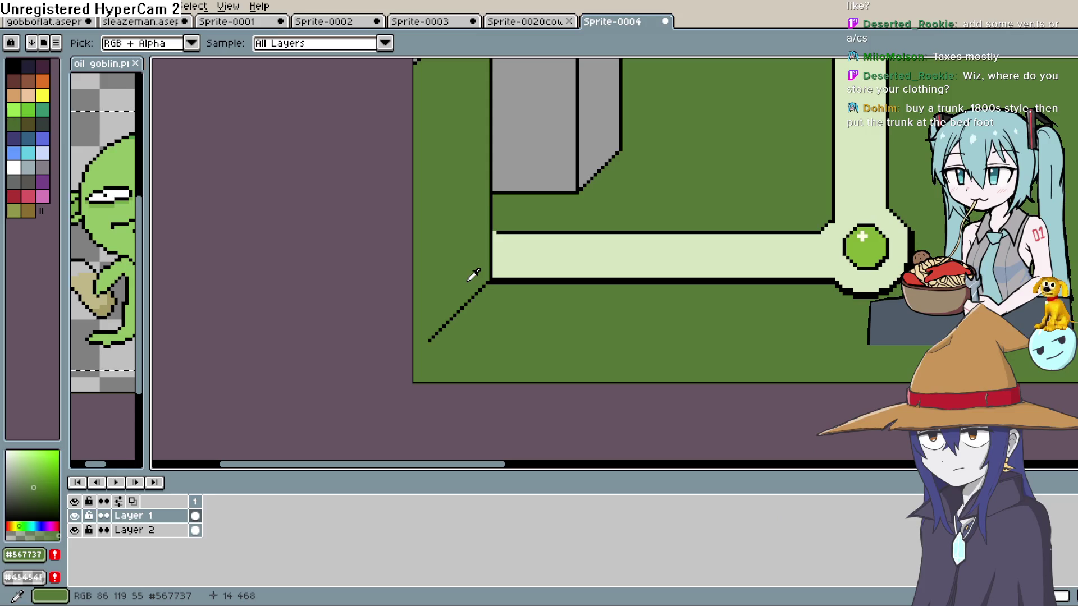
key("l")
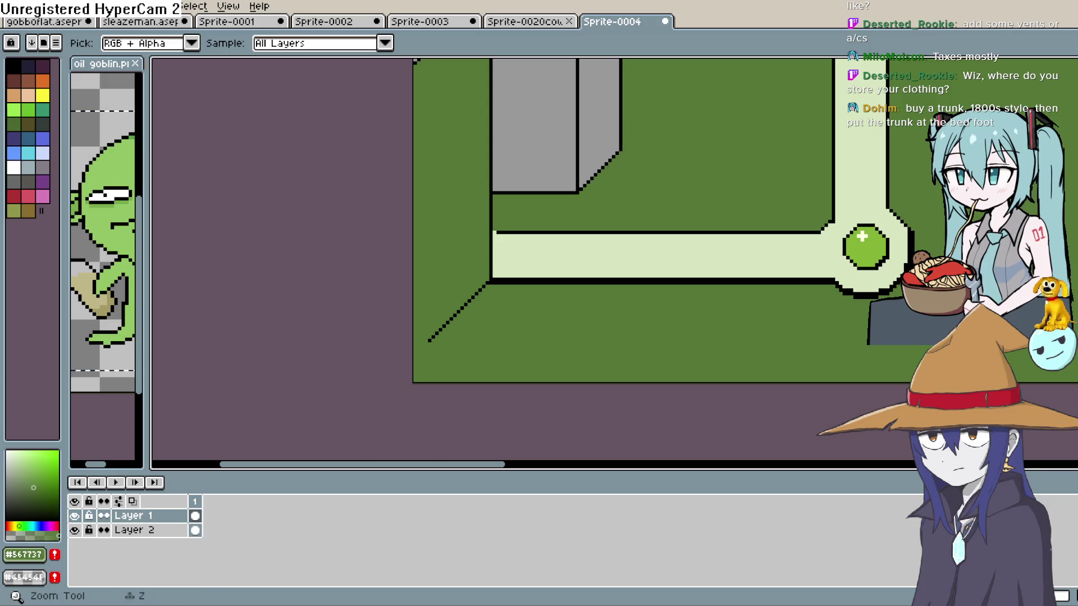
left_click(493, 274)
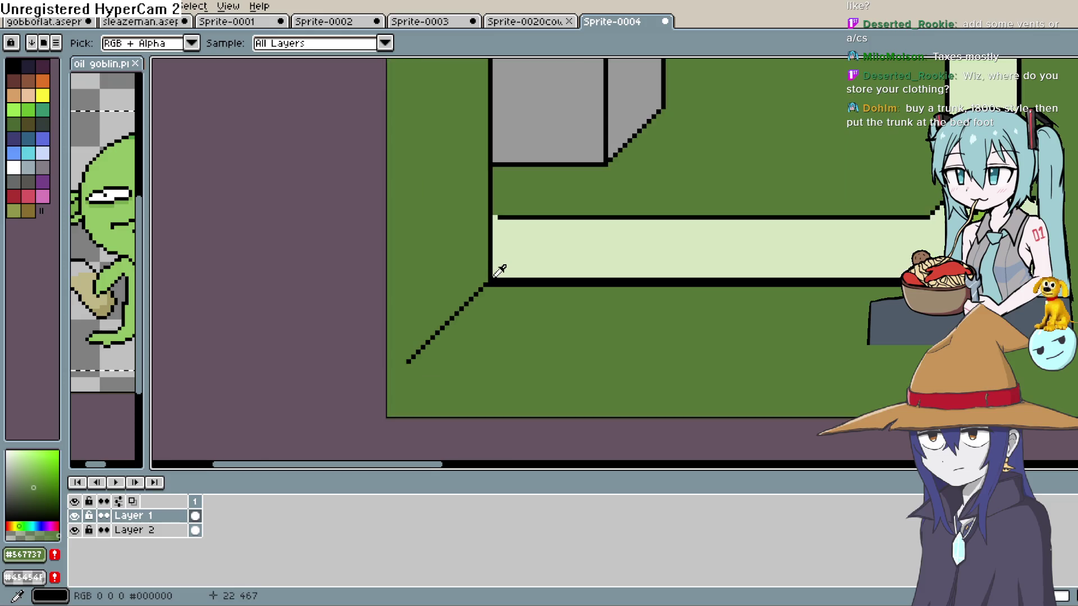
scroll(494, 275, "up", 1)
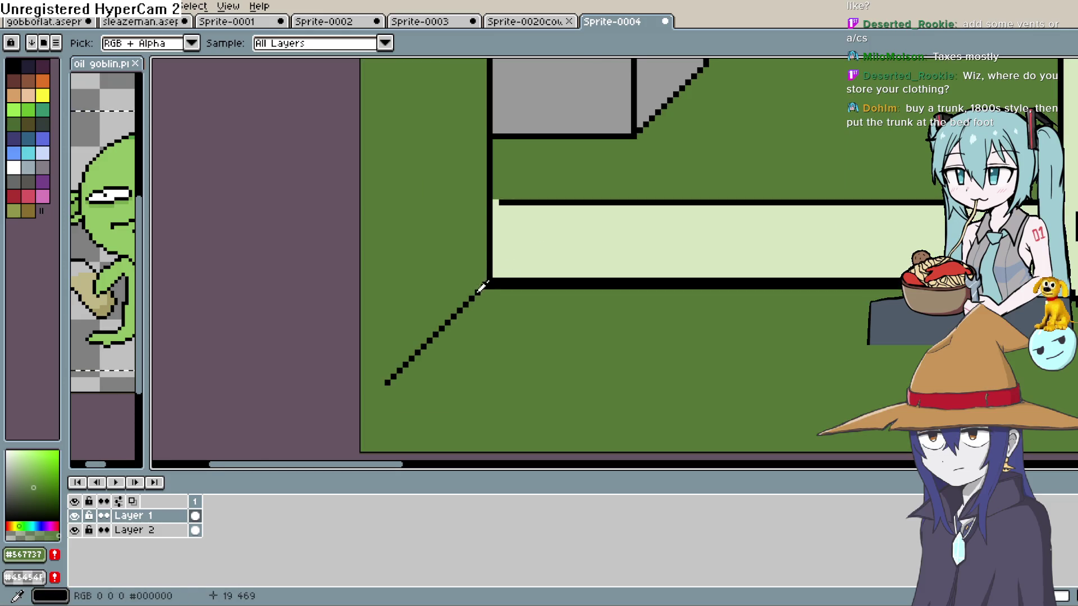
left_click(479, 291, "alt")
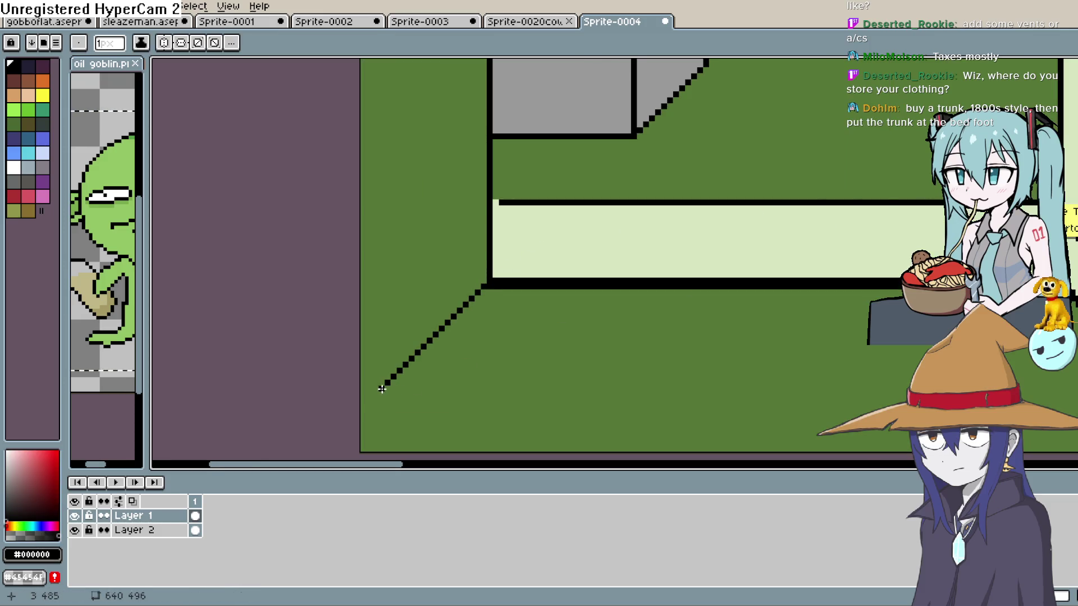
left_click_drag(382, 389, 354, 414)
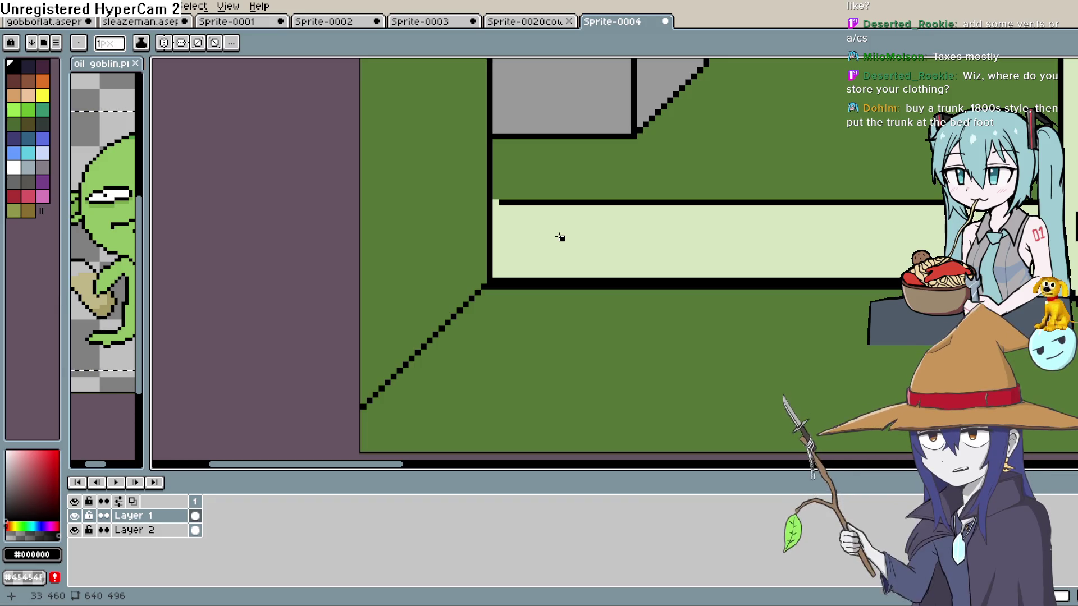
scroll(1070, 140, "up", 3)
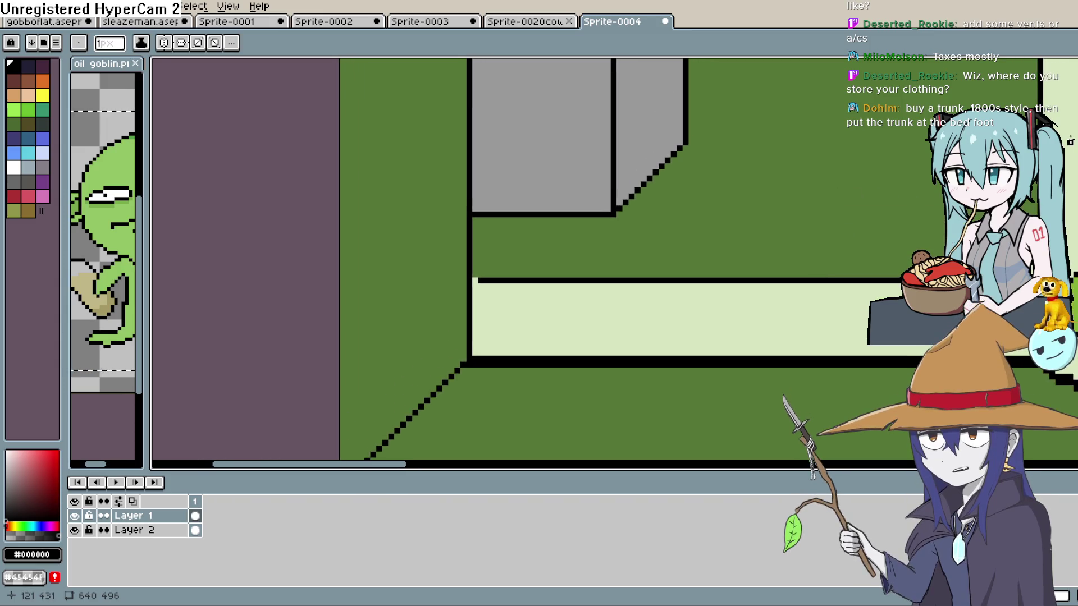
left_click_drag(741, 247, 889, 225)
mouse_move(825, 84)
left_mouse_down()
mouse_move(793, 154)
mouse_move(783, 222)
left_mouse_up()
Step: Fill the grey triangular wall and the block's front face with muted blue-grey
key("i")
left_click(618, 247)
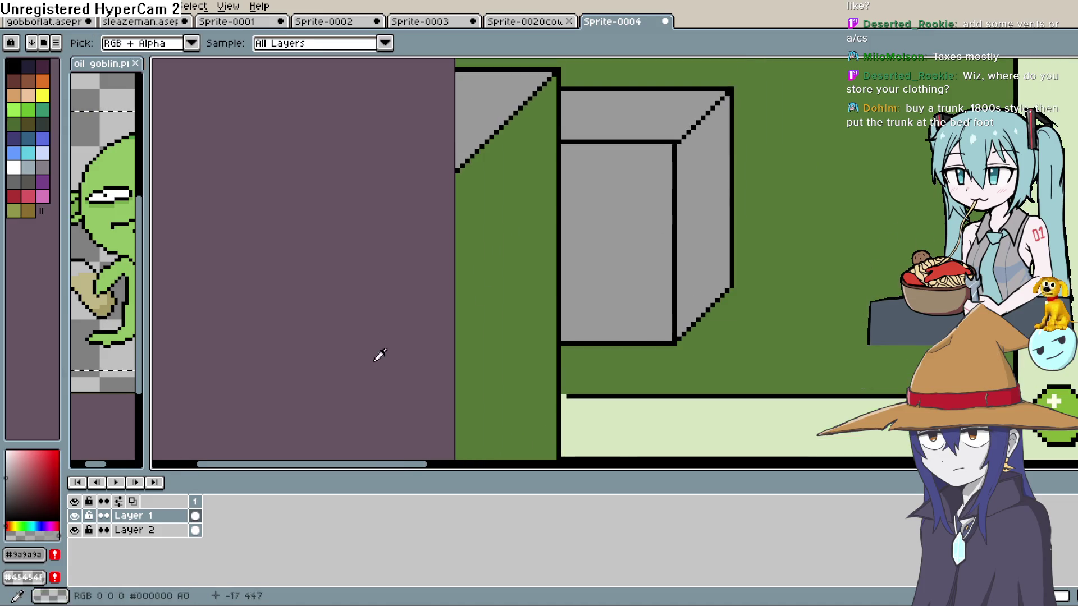
left_click(35, 521)
left_click(40, 526)
left_click(13, 486)
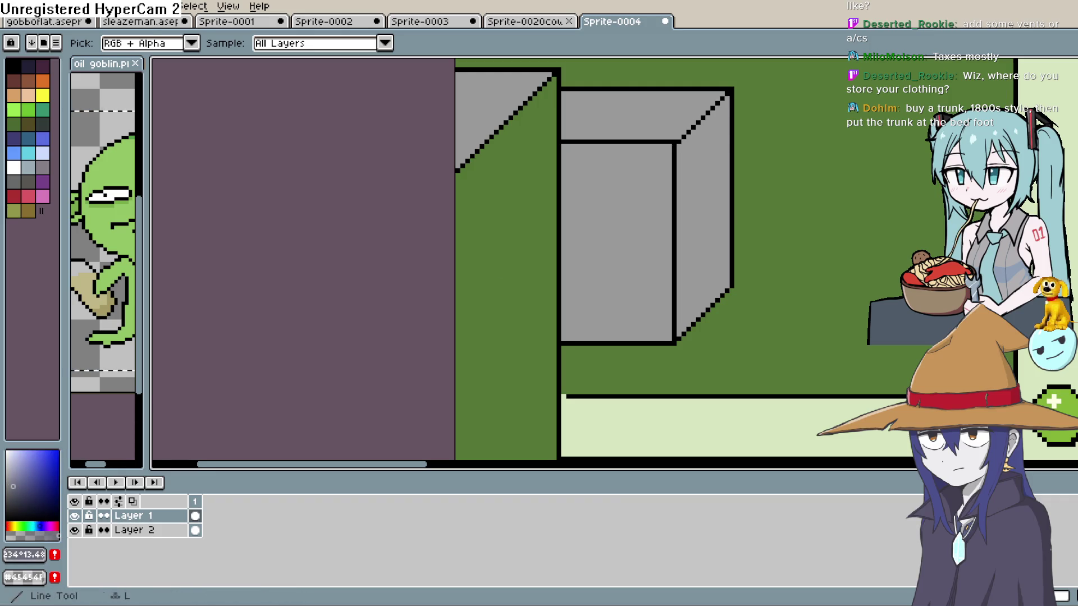
key("g")
left_click(499, 122)
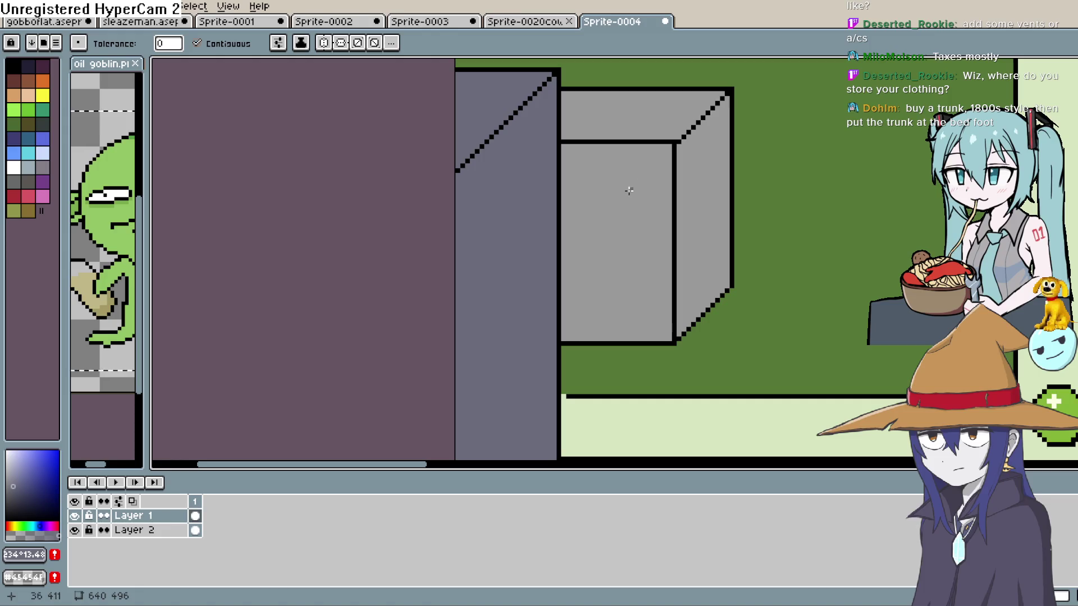
left_click(628, 190)
Step: Fill the block's right face light lavender and its top face grey-lavender
left_click(9, 463)
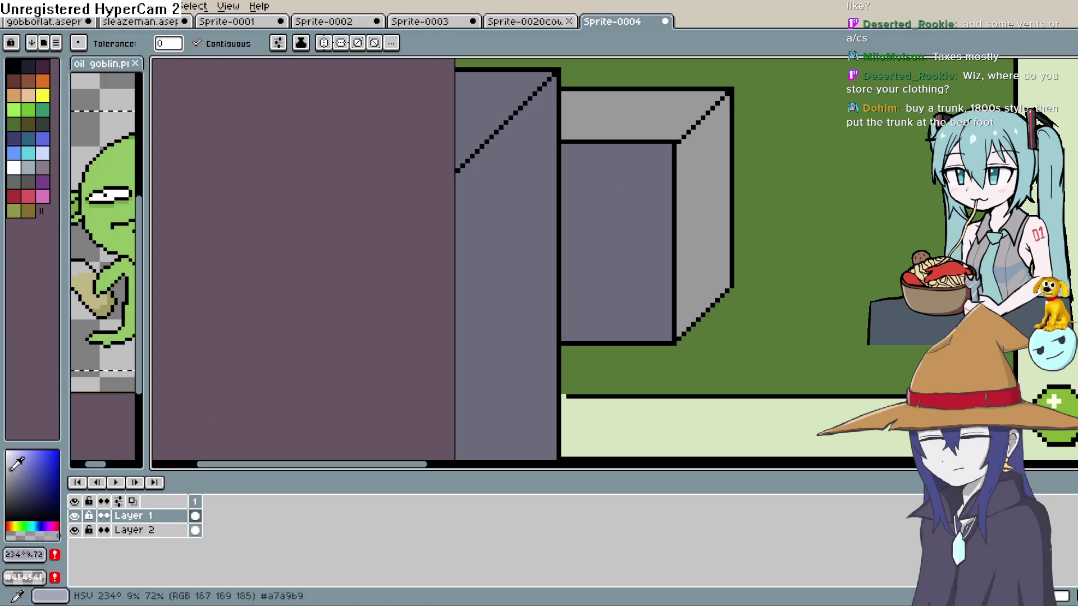
left_click(696, 201)
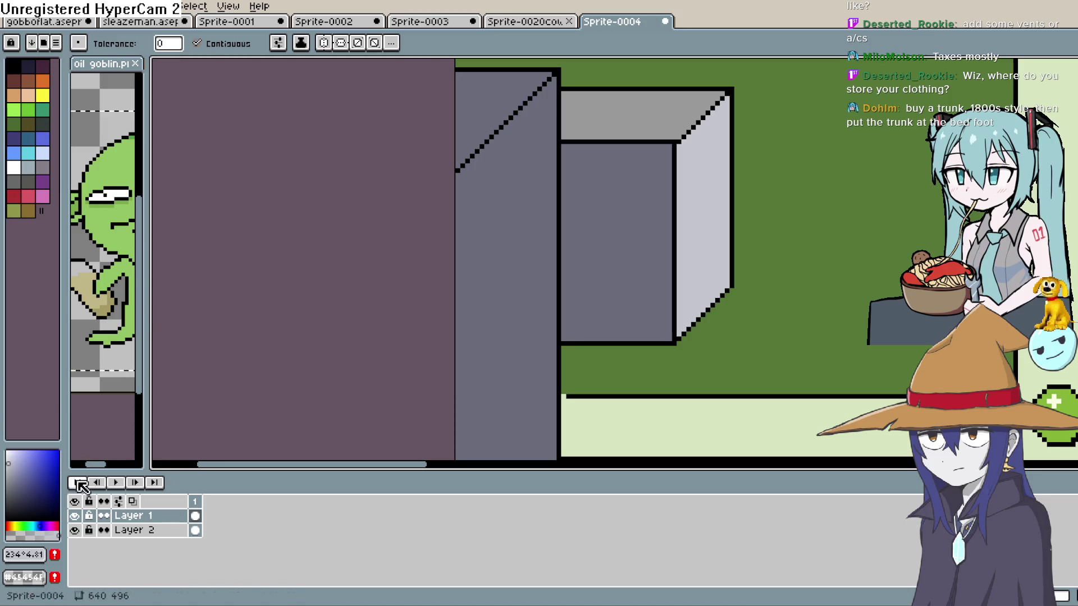
left_click(24, 496)
left_click(662, 124)
key("ctrl+z")
left_click(12, 484)
left_click(637, 109)
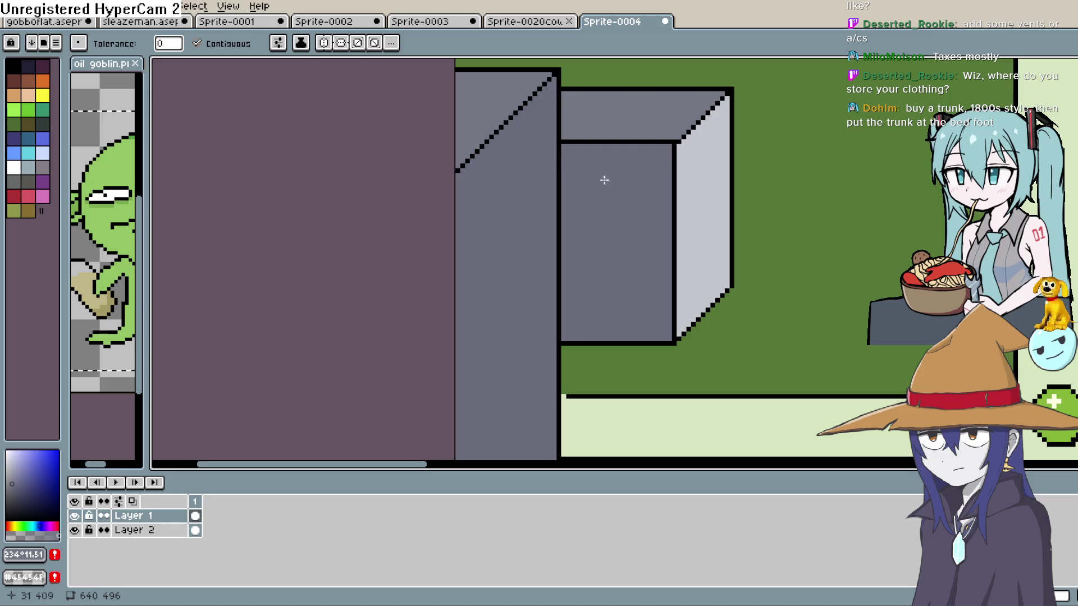
left_click_drag(760, 142, 726, 199)
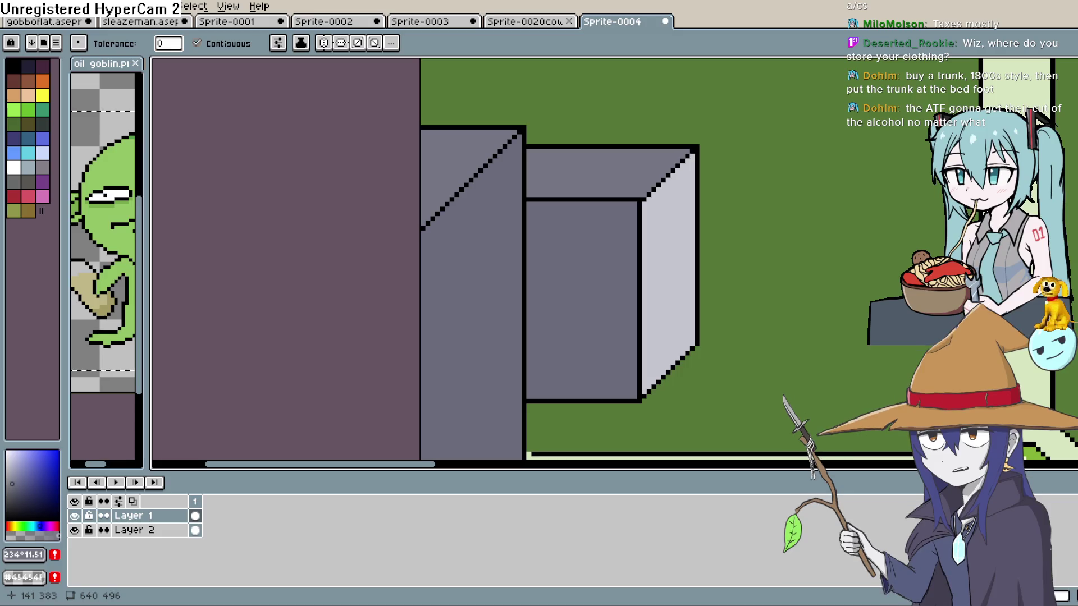
Step: Draw a diagonal shadow edge from the cube and fill the grass triangle in darker green
mouse_move(556, 284)
left_mouse_down()
mouse_move(642, 298)
mouse_move(727, 247)
left_mouse_up()
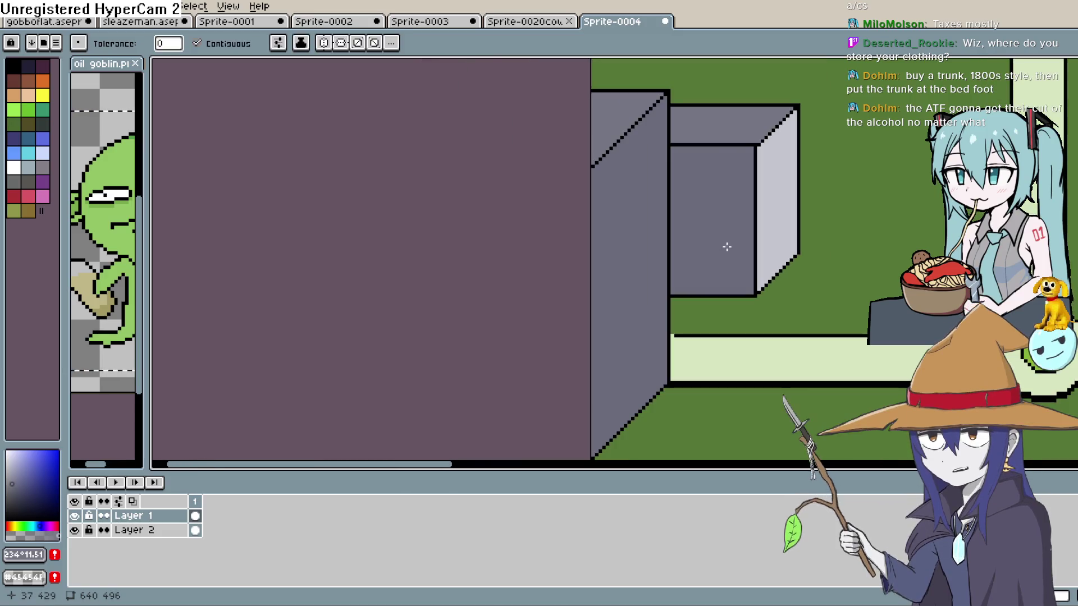
scroll(668, 284, "down", 1)
scroll(670, 279, "down", 2)
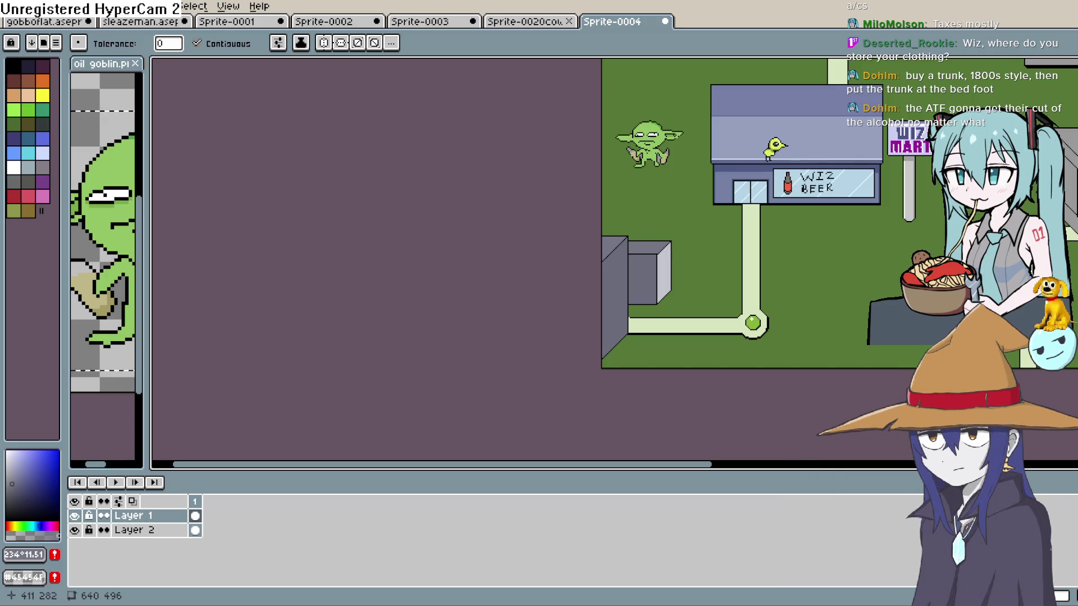
scroll(603, 325, "up", 3)
key("i")
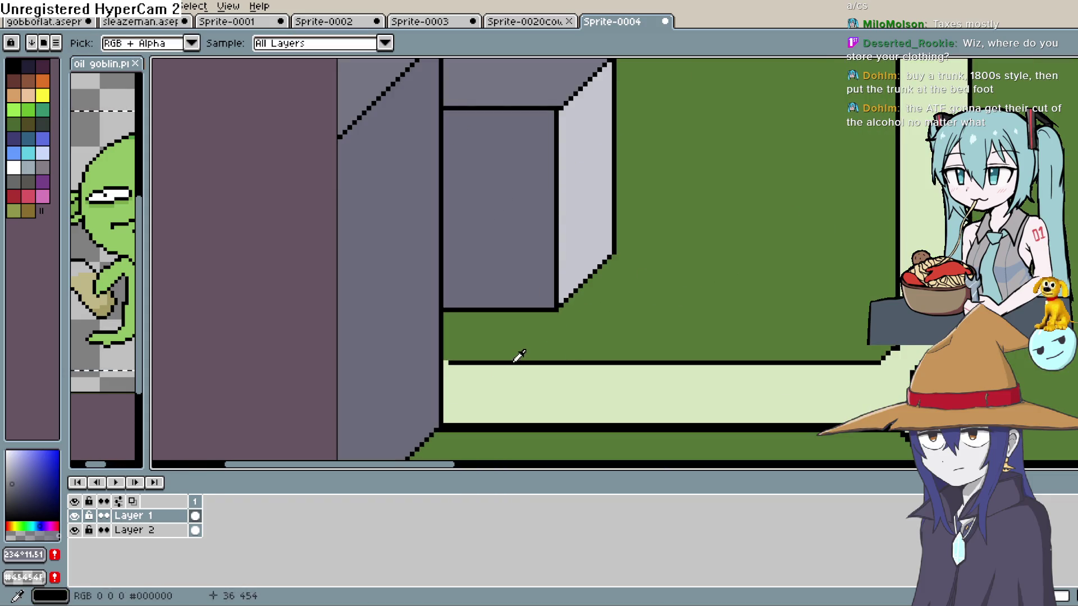
left_click(519, 355)
key("b")
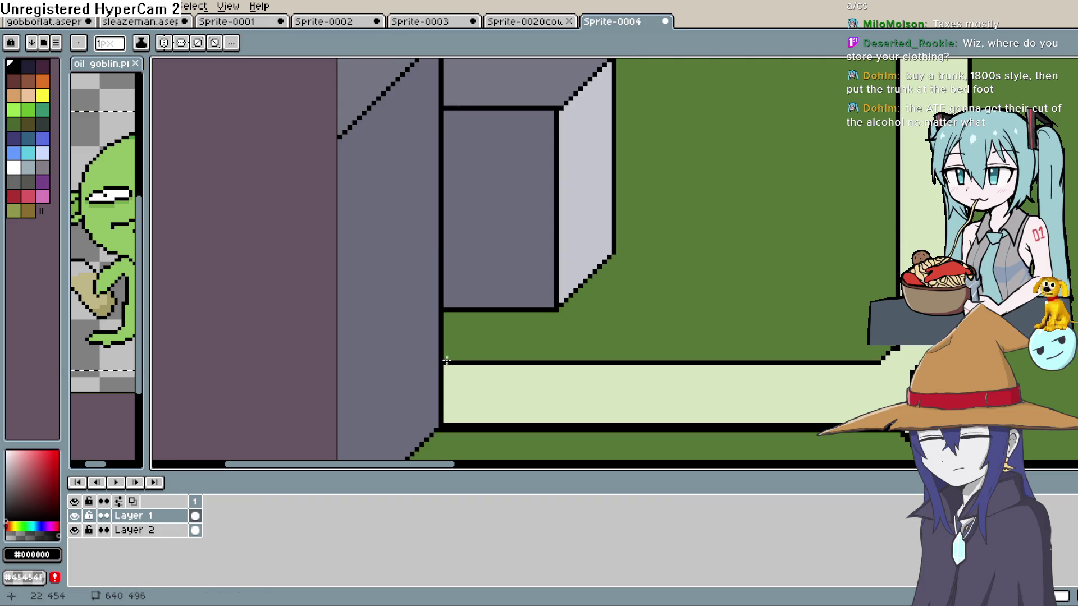
key("i")
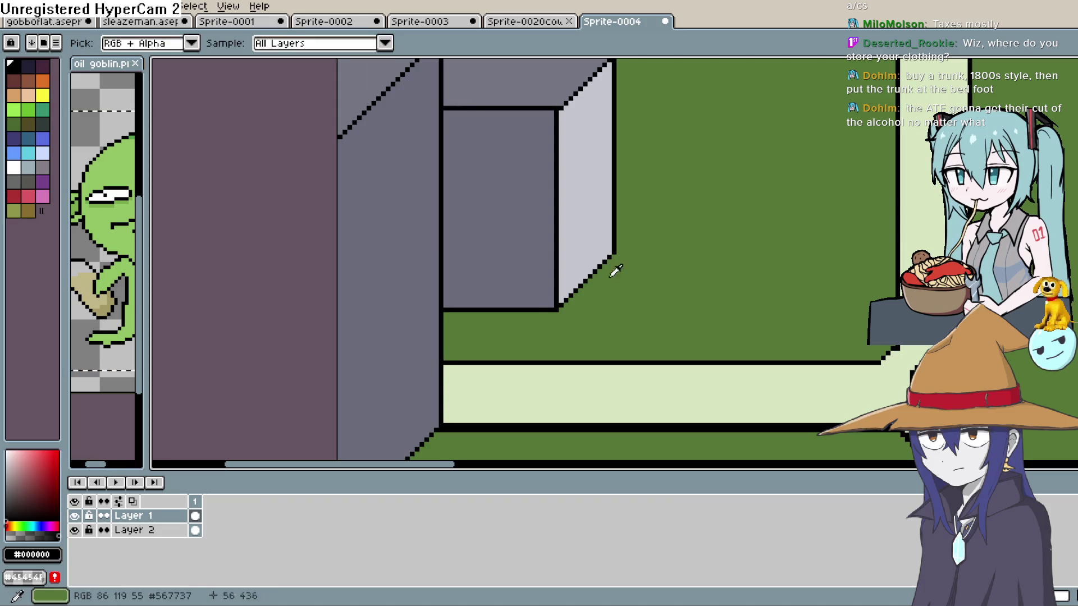
left_click(522, 325)
left_click(39, 497)
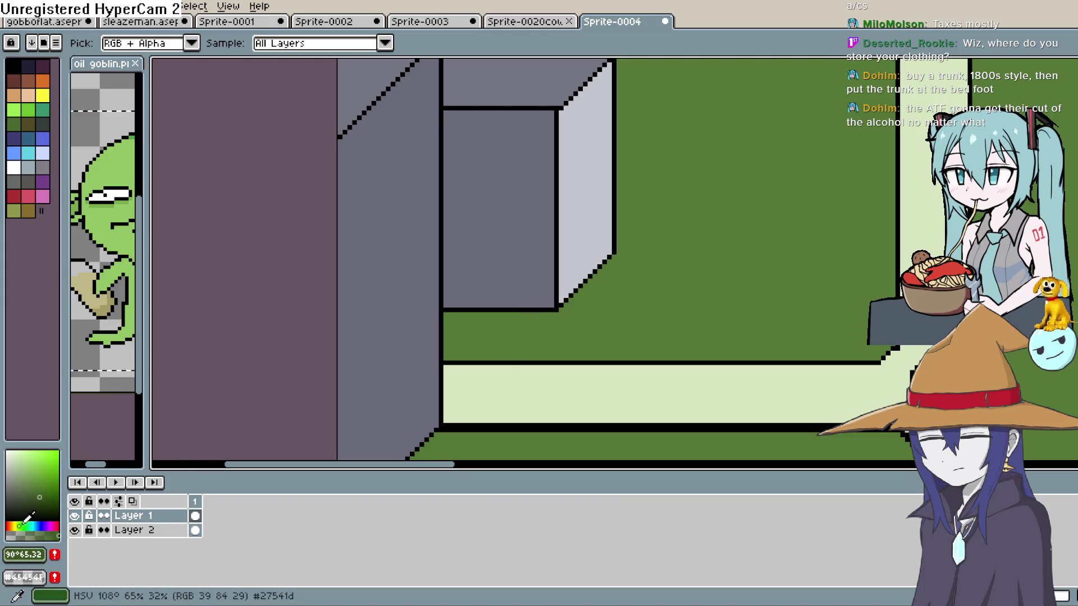
key("g")
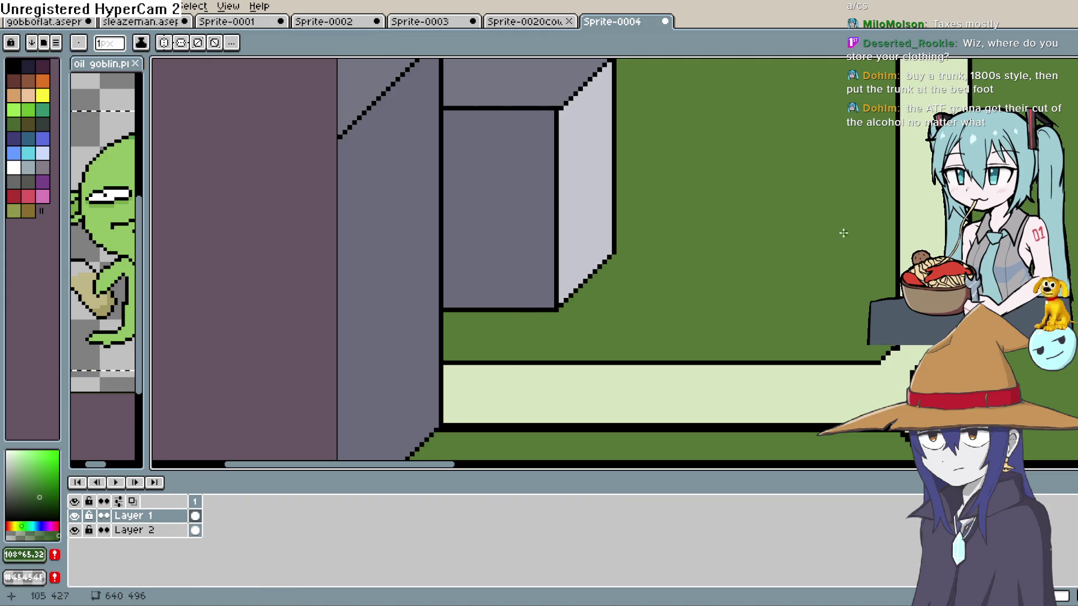
left_click_drag(552, 313, 507, 357)
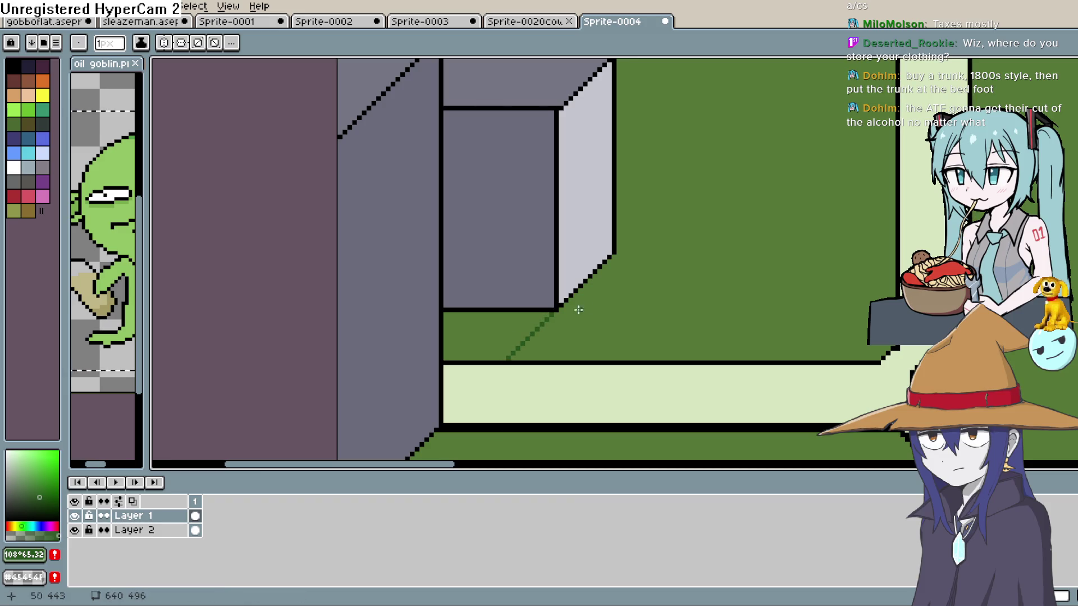
key("g")
left_click(506, 315)
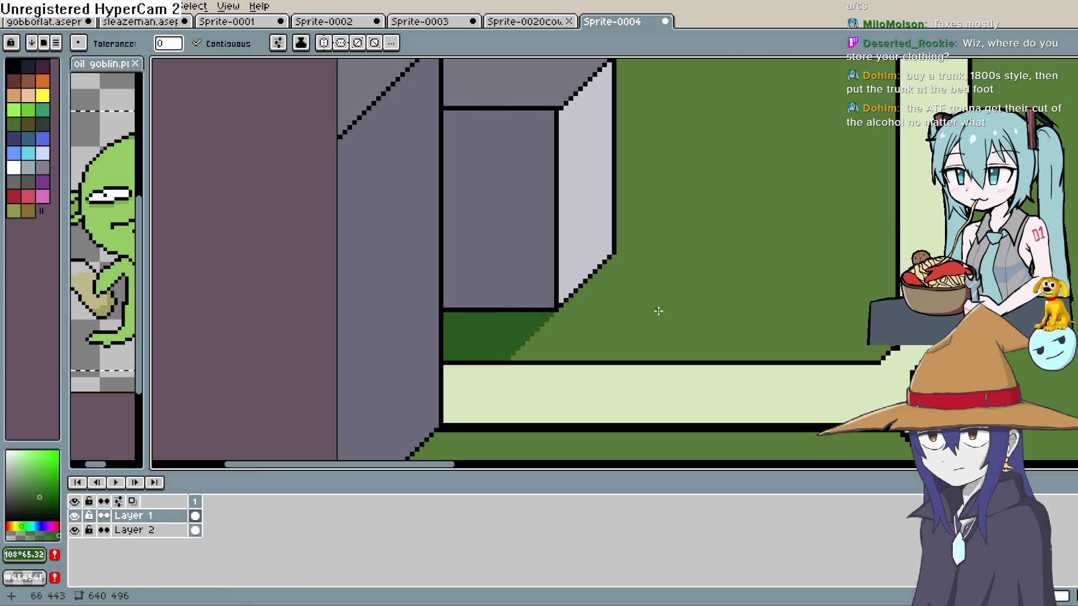
Step: Continue the shadow diagonally across the path, filled with a slightly darker path shade
key("i")
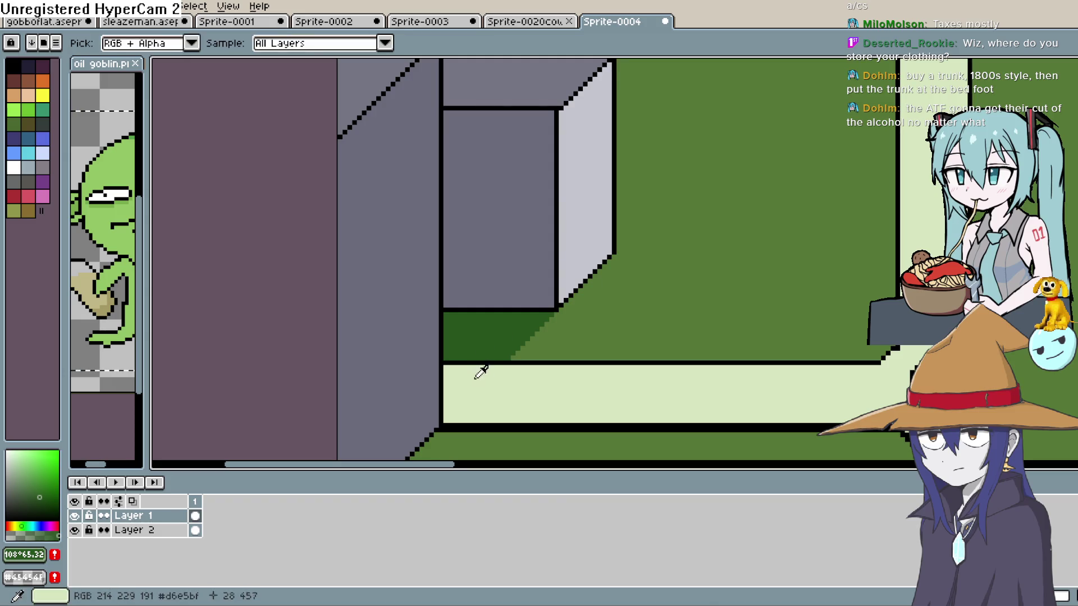
left_click(475, 378)
left_click(23, 468)
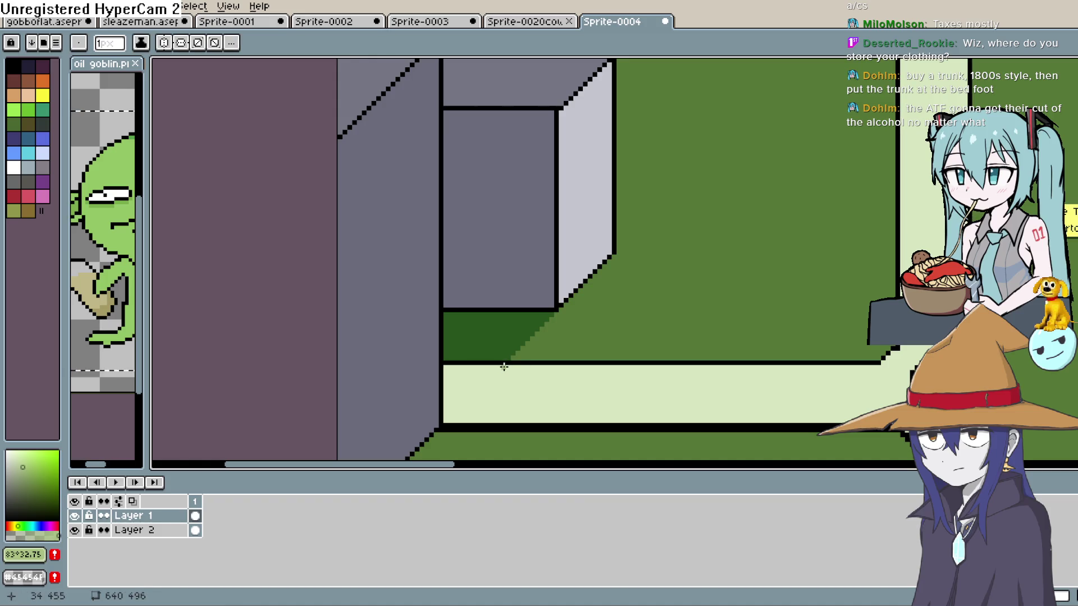
left_click_drag(504, 367, 466, 412)
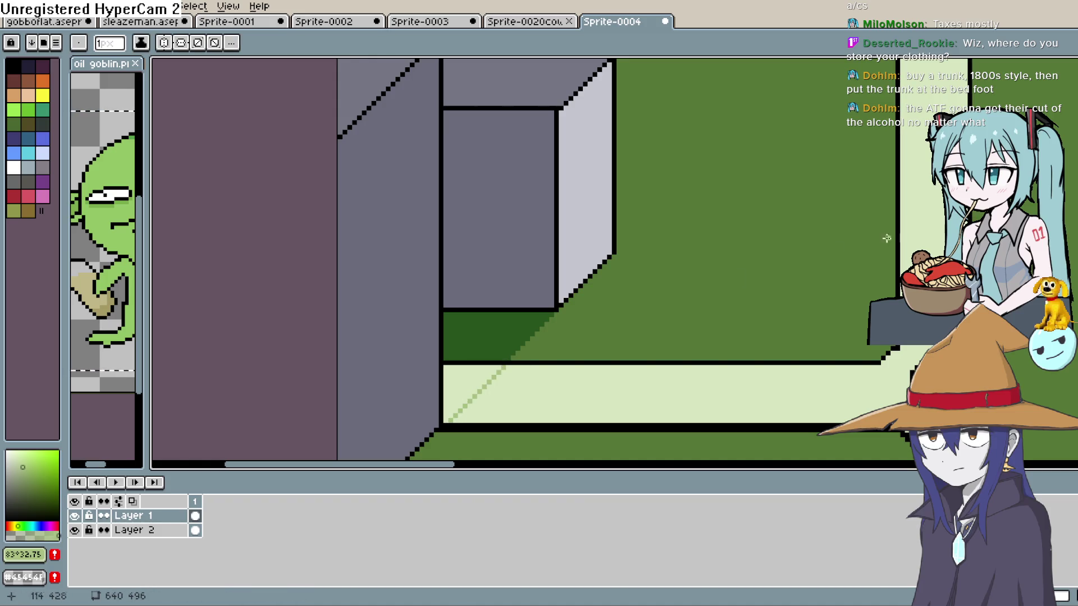
left_click(477, 376)
Step: Choose a light cyan for the windows and undo a stray line on the tall block
scroll(637, 319, "down", 4)
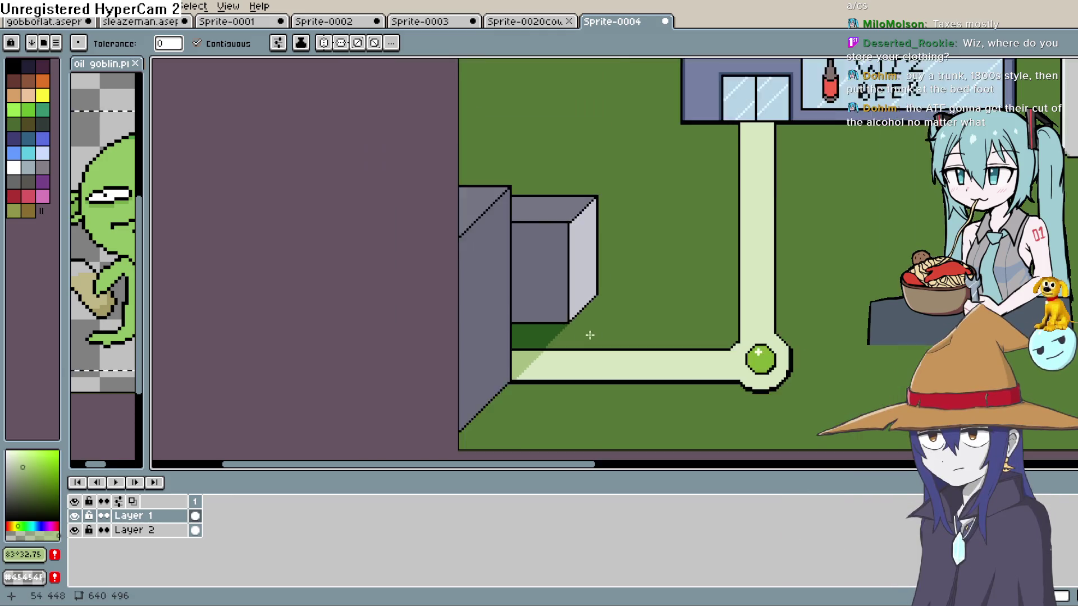
left_click_drag(751, 301, 693, 356)
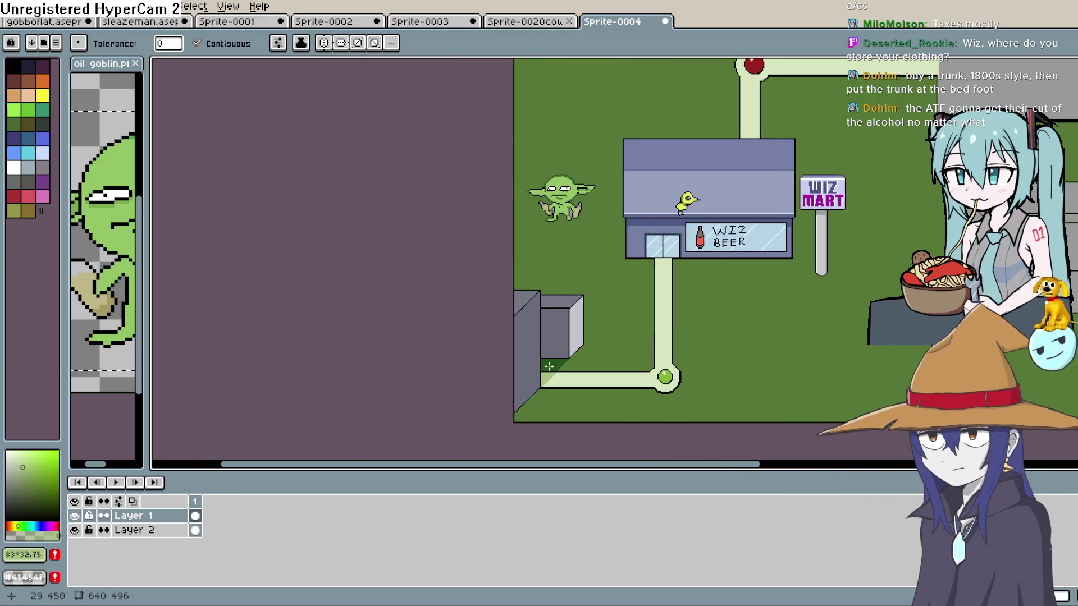
scroll(546, 368, "up", 3)
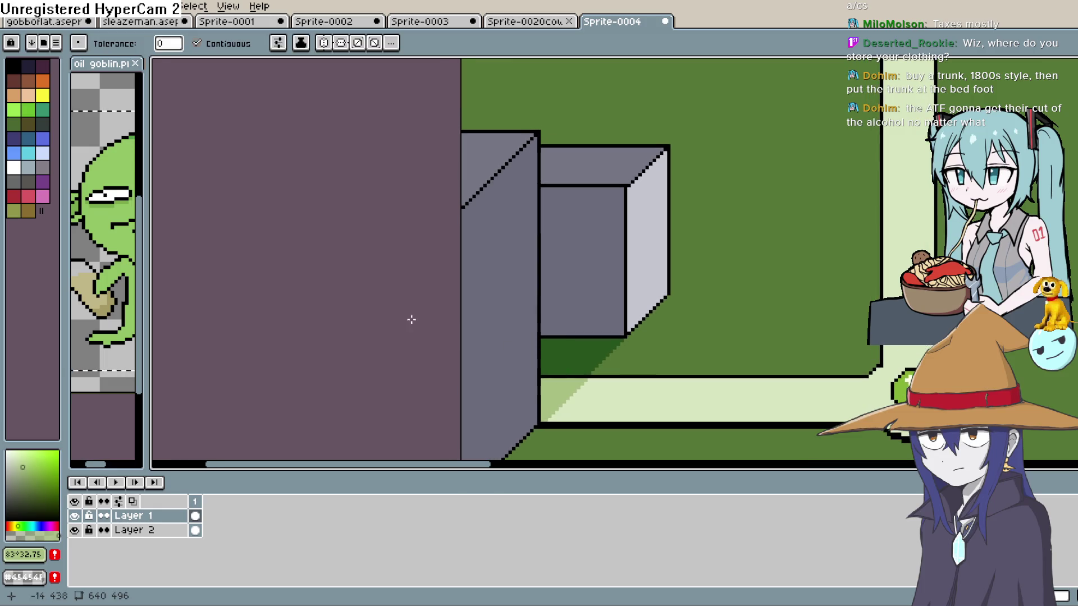
left_click(19, 451)
key("b")
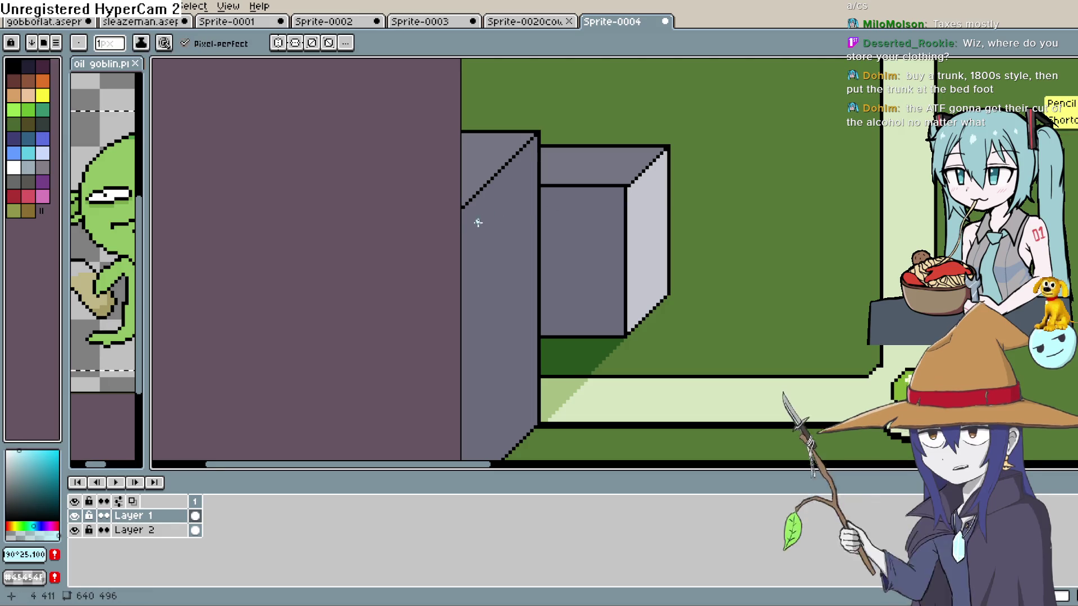
left_click(472, 226, "shift")
key("ctrl+z")
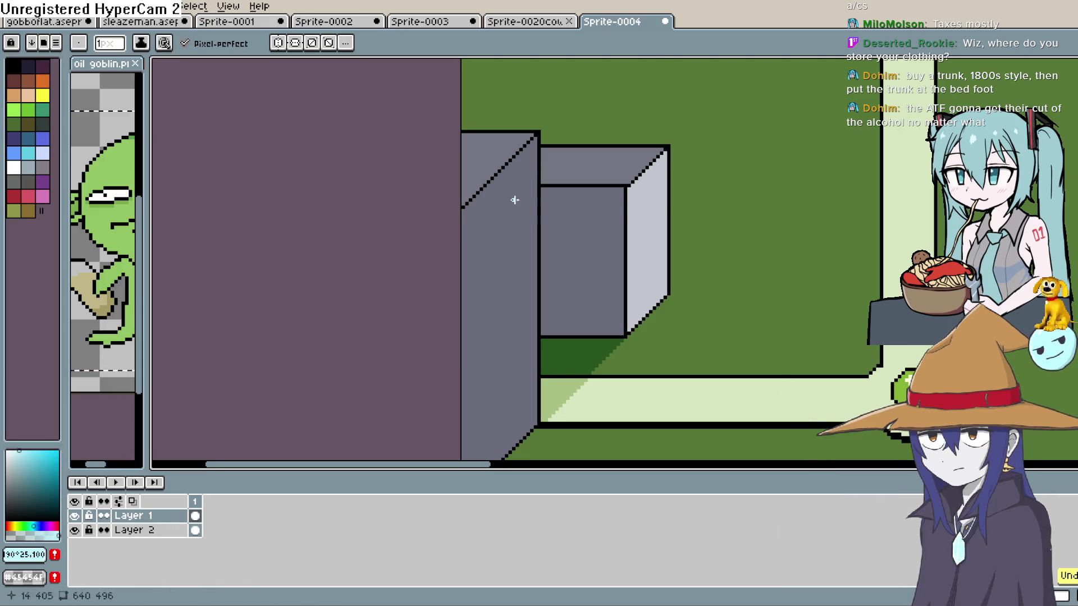
Step: Outline two slanted windows in light cyan on the tall block's front face
left_click(471, 217)
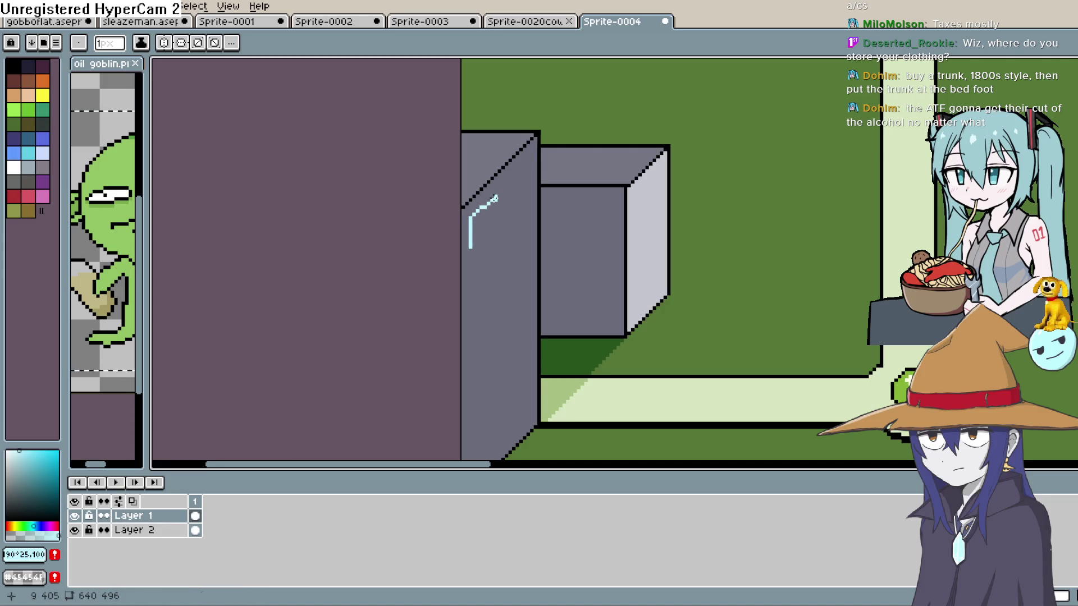
left_click(493, 196, "shift")
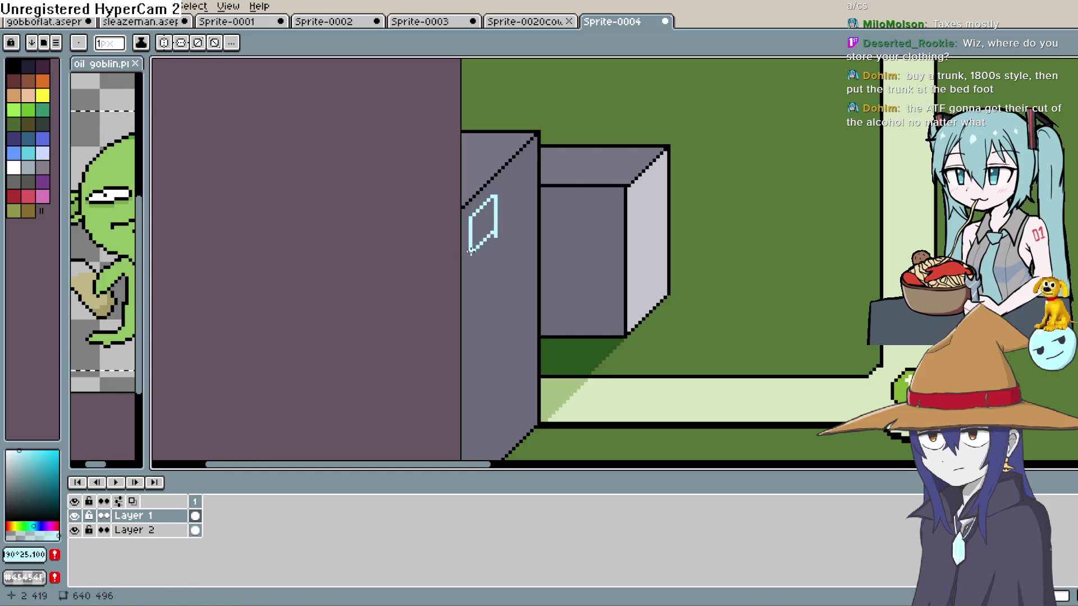
mouse_move(507, 287)
left_mouse_down()
mouse_move(507, 253)
mouse_move(528, 232)
mouse_move(527, 269)
left_mouse_up()
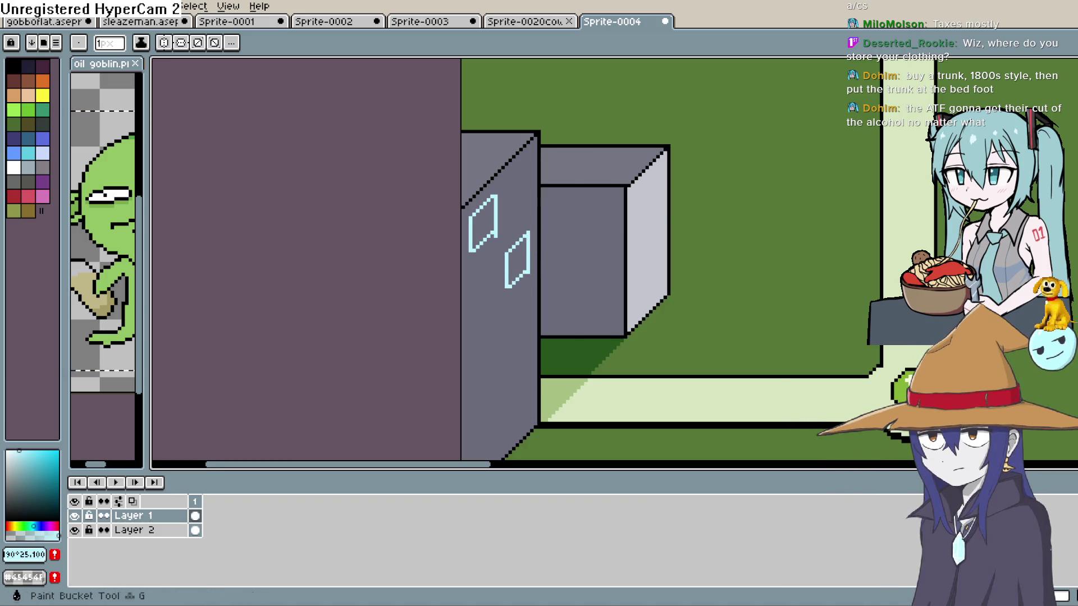
Step: Fill both window outlines light blue with the Paint Bucket, then sample the block's wall grey
key("g")
left_click(516, 261)
left_click(493, 210)
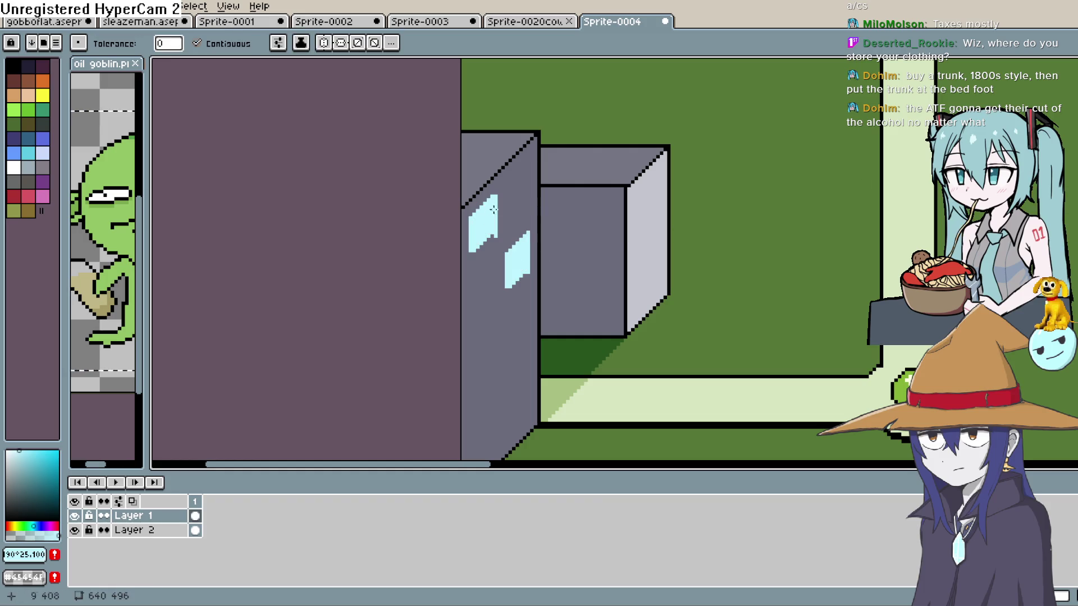
key("i")
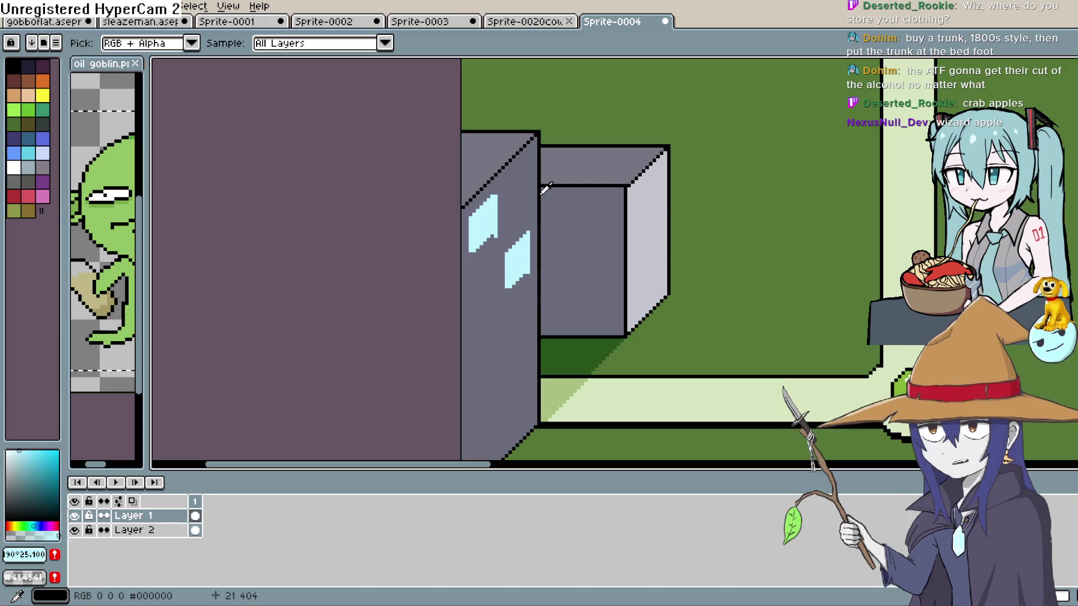
left_click(536, 197)
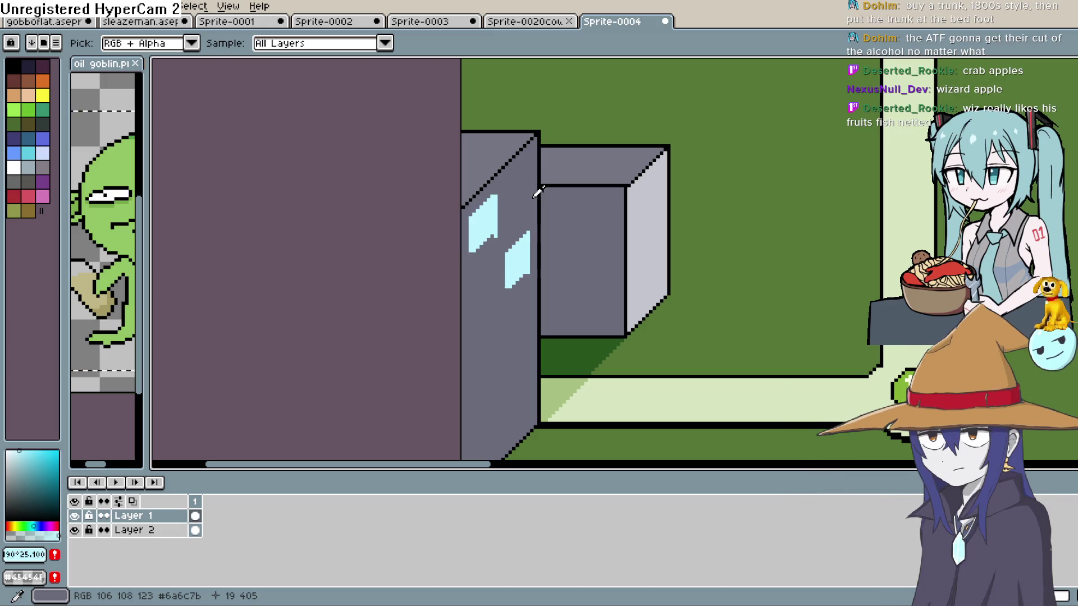
Step: Re-sample the block's grey wall colour and switch to the Pencil
scroll(516, 191, "down", 1)
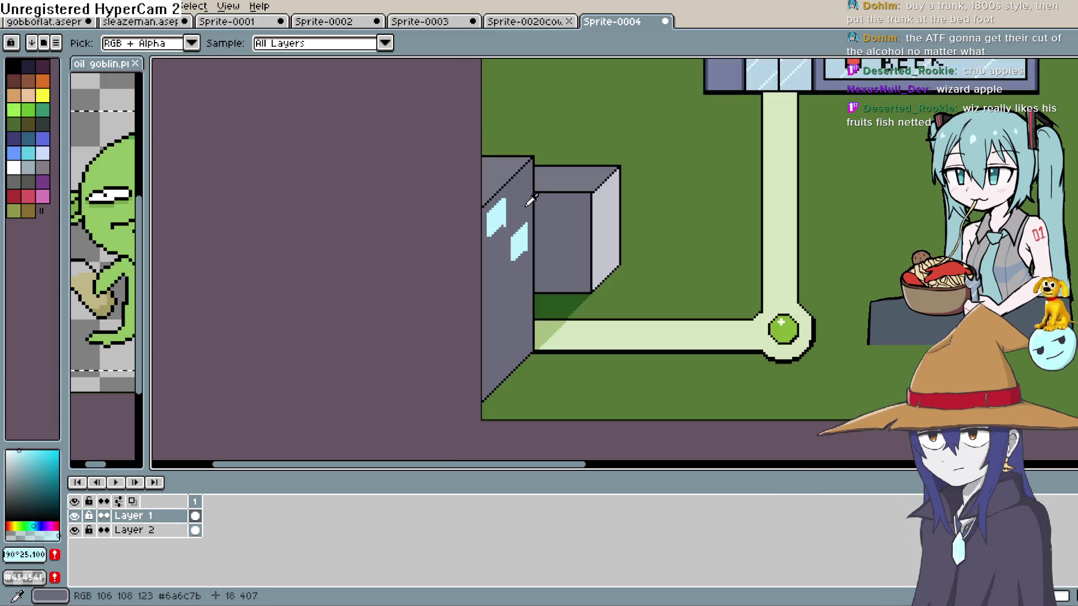
scroll(512, 217, "up", 2)
left_click(519, 213)
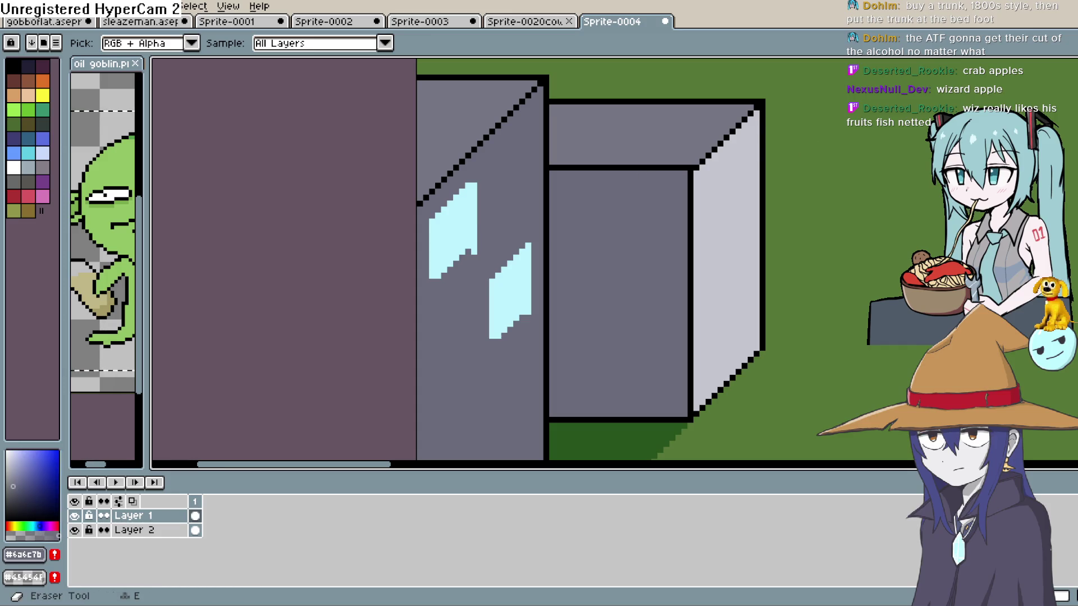
key("m")
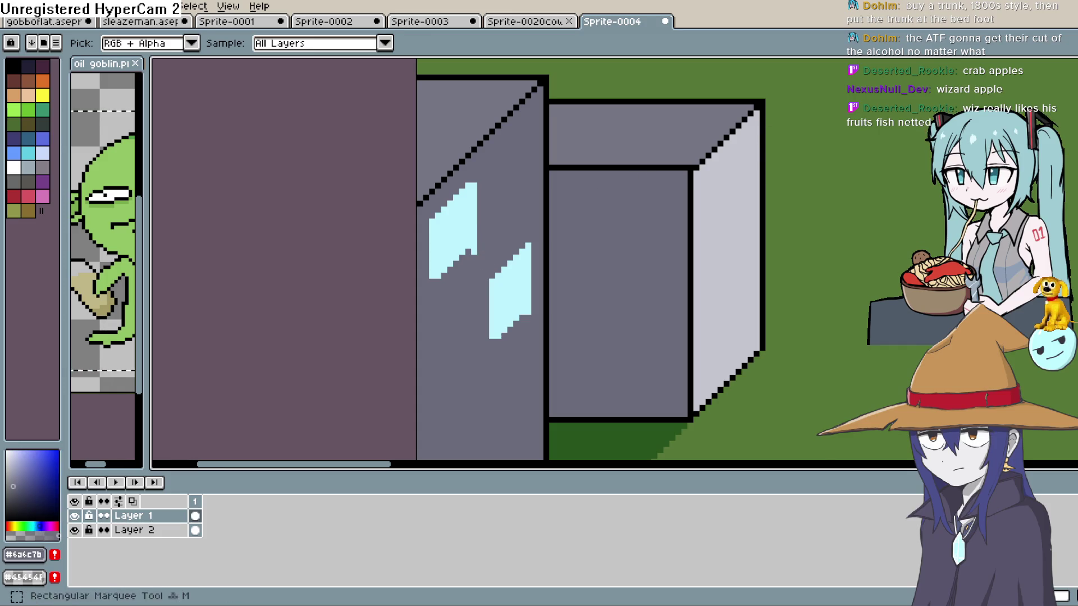
left_click(1055, 119)
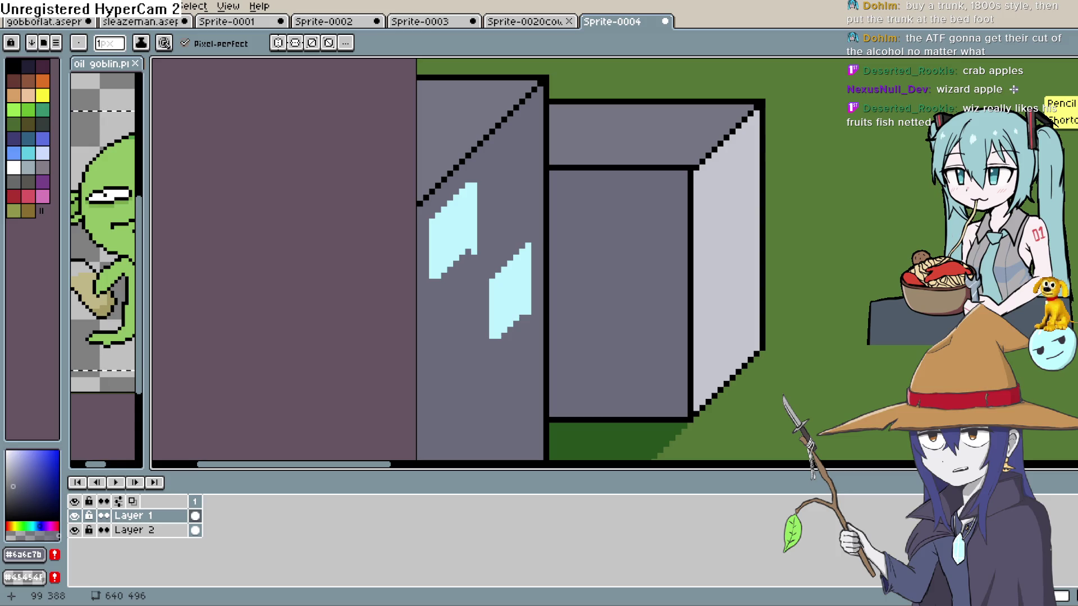
scroll(533, 250, "up", 2)
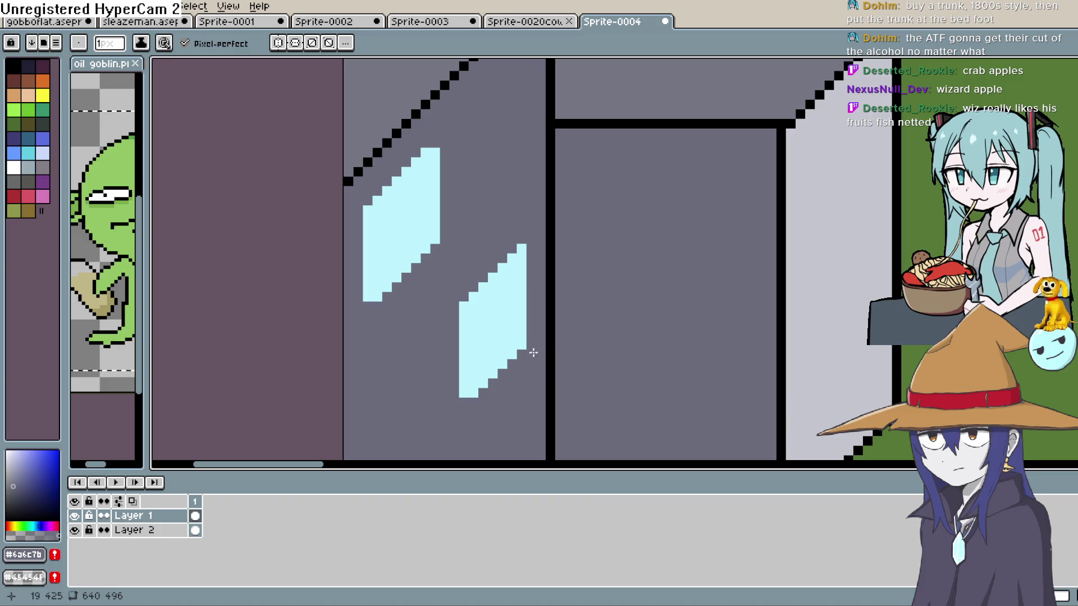
scroll(538, 282, "down", 4)
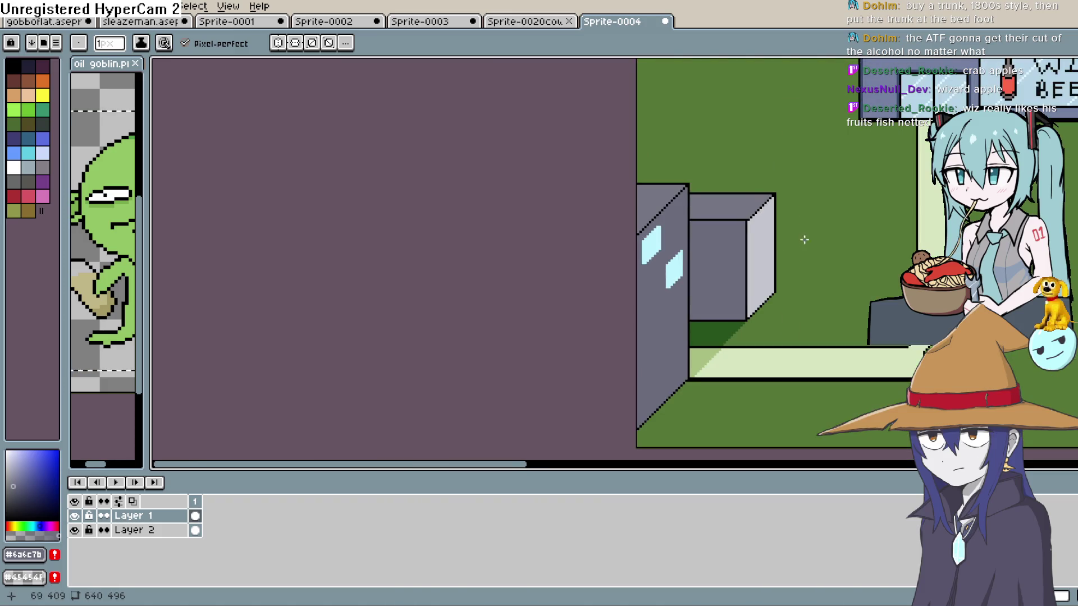
Step: Sample the light cyan window colour and lighten it to almost white
key("i")
left_click(34, 526)
left_click(21, 448)
left_click_drag(16, 453, 9, 450)
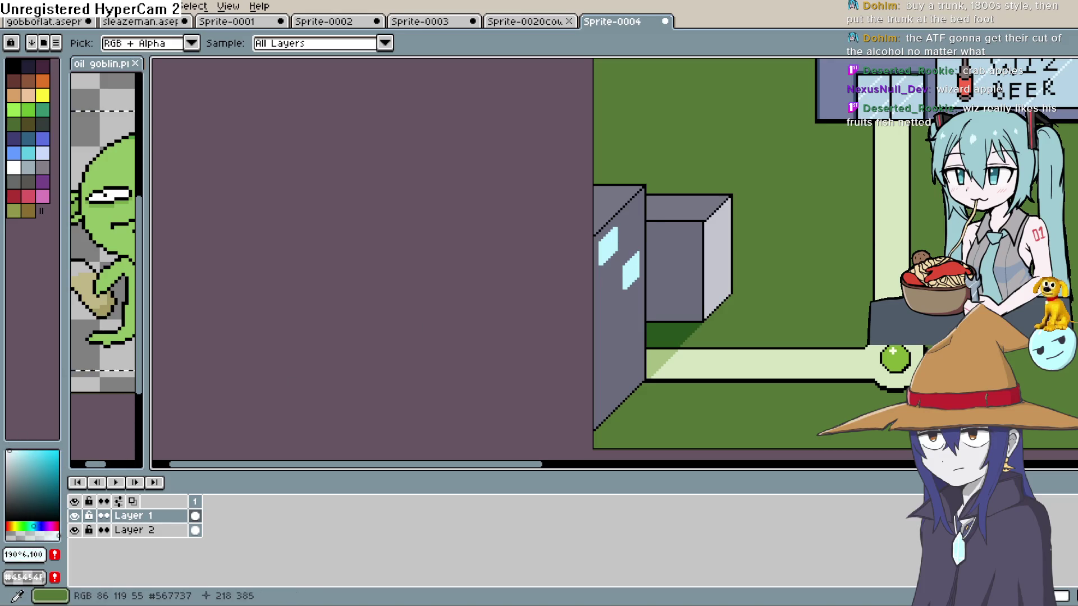
key("l")
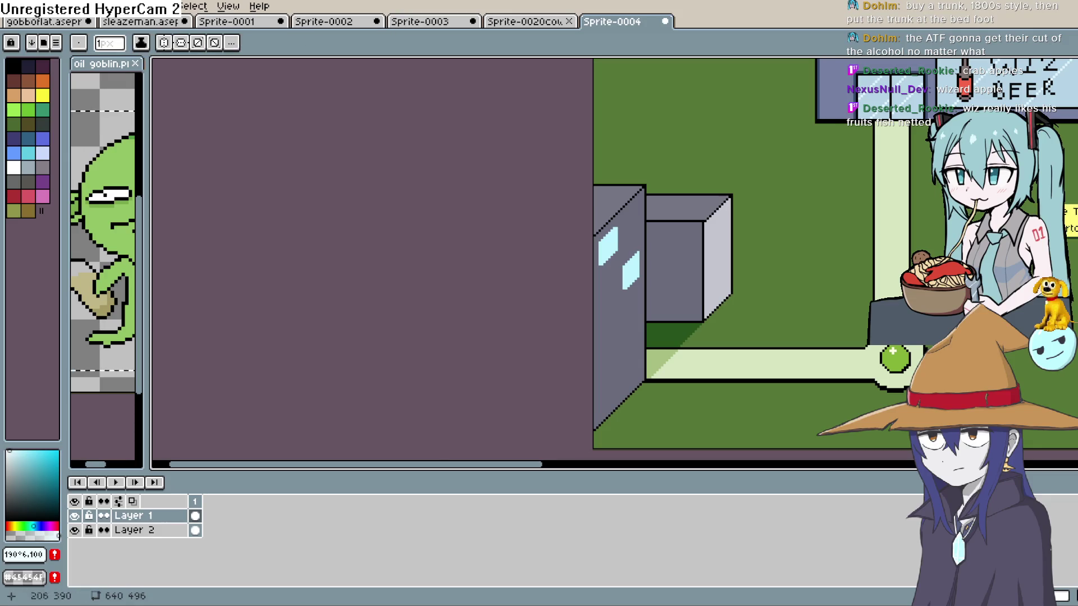
Step: Draw a pale diagonal glint across the upper window and a short one in the lower window
scroll(872, 209, "up", 1)
left_click_drag(331, 318, 361, 251)
left_click_drag(380, 348, 395, 348)
scroll(409, 314, "down", 4)
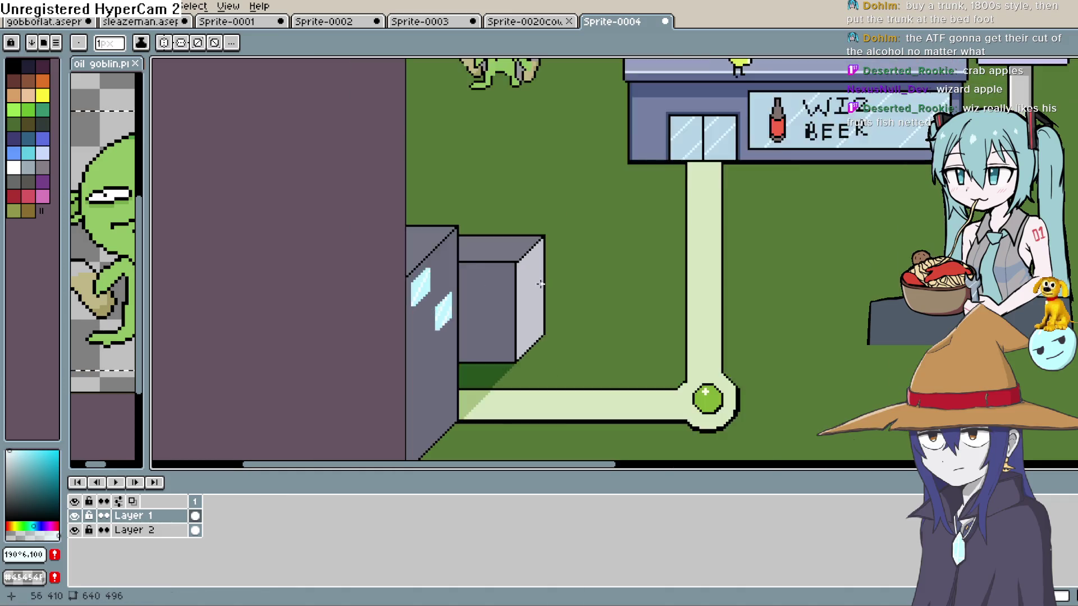
mouse_move(731, 323)
left_mouse_down()
mouse_move(689, 352)
mouse_move(701, 269)
mouse_move(752, 303)
left_mouse_up()
scroll(689, 352, "down", 2)
scroll(752, 326, "up", 2)
scroll(752, 325, "down", 2)
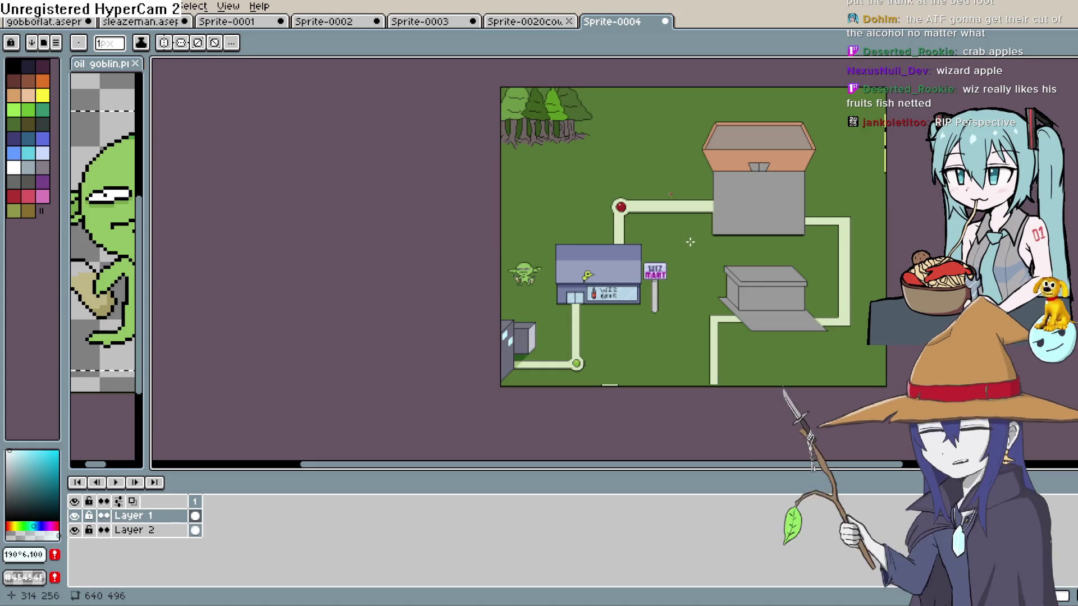
Step: Pan and zoom around the town map to review the drawing
scroll(689, 242, "up", 3)
left_click_drag(696, 315, 778, 96)
scroll(770, 185, "down", 2)
mouse_move(770, 186)
left_mouse_down()
mouse_move(698, 292)
mouse_move(679, 348)
left_mouse_up()
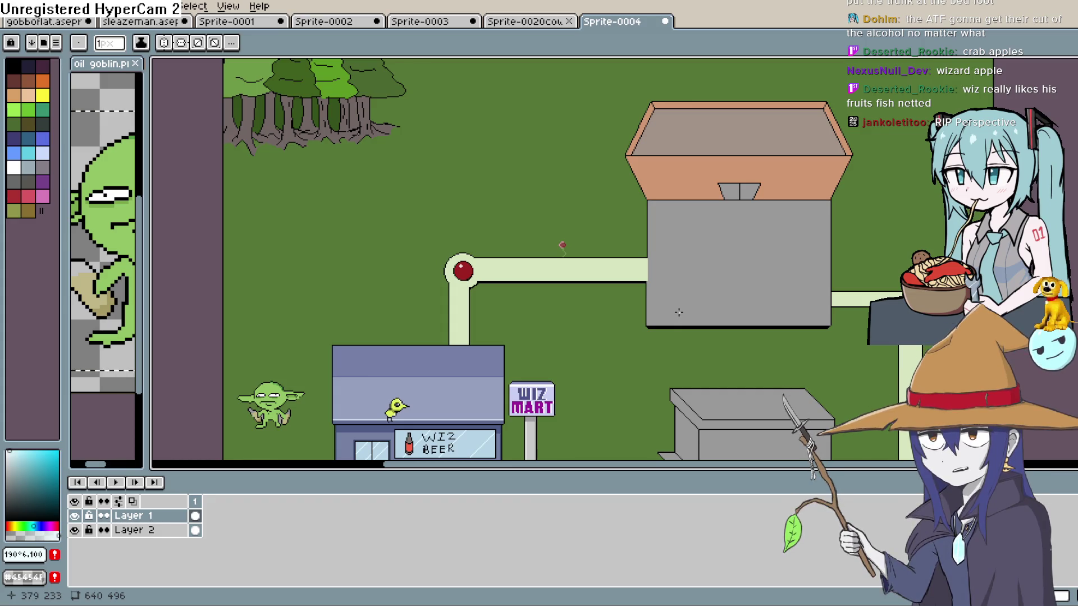
scroll(670, 307, "down", 1)
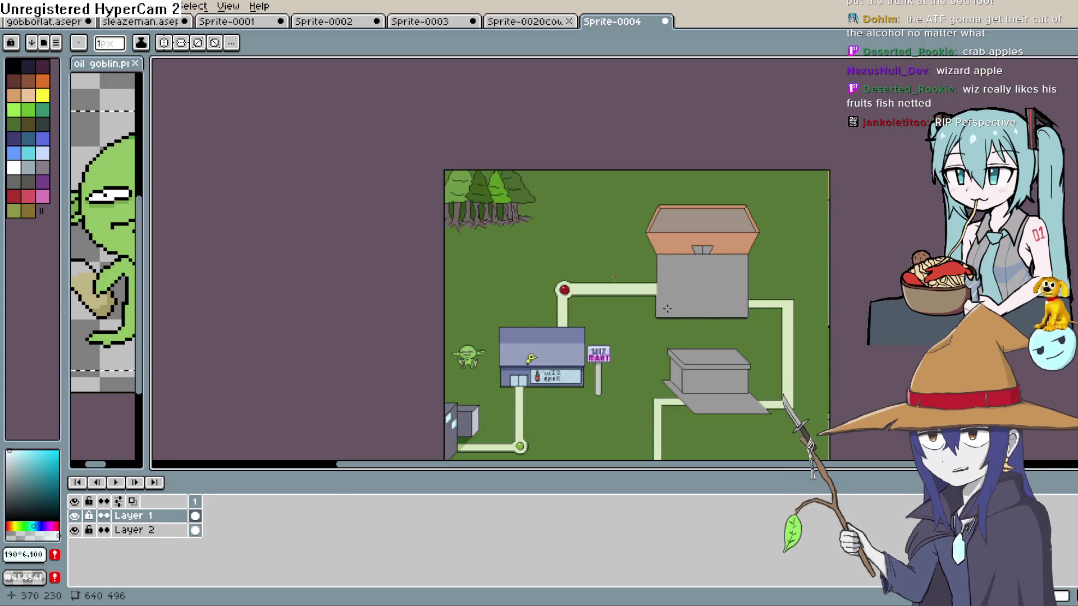
scroll(667, 308, "up", 1)
mouse_move(679, 337)
left_mouse_down()
mouse_move(639, 233)
mouse_move(642, 209)
mouse_move(645, 335)
left_mouse_up()
scroll(636, 245, "down", 1)
scroll(635, 246, "up", 1)
Step: Frame the Wiz Mart and grey building, then switch to the Construct 3 Layout 1 editor
mouse_move(360, 381)
left_mouse_down()
mouse_move(645, 327)
mouse_move(594, 159)
mouse_move(577, 218)
mouse_move(582, 284)
mouse_move(469, 180)
mouse_move(567, 256)
left_mouse_up()
scroll(577, 217, "up", 2)
scroll(567, 256, "down", 4)
mouse_move(602, 288)
left_mouse_down()
mouse_move(599, 204)
mouse_move(624, 298)
left_mouse_up()
scroll(599, 204, "up", 1)
scroll(635, 299, "down", 2)
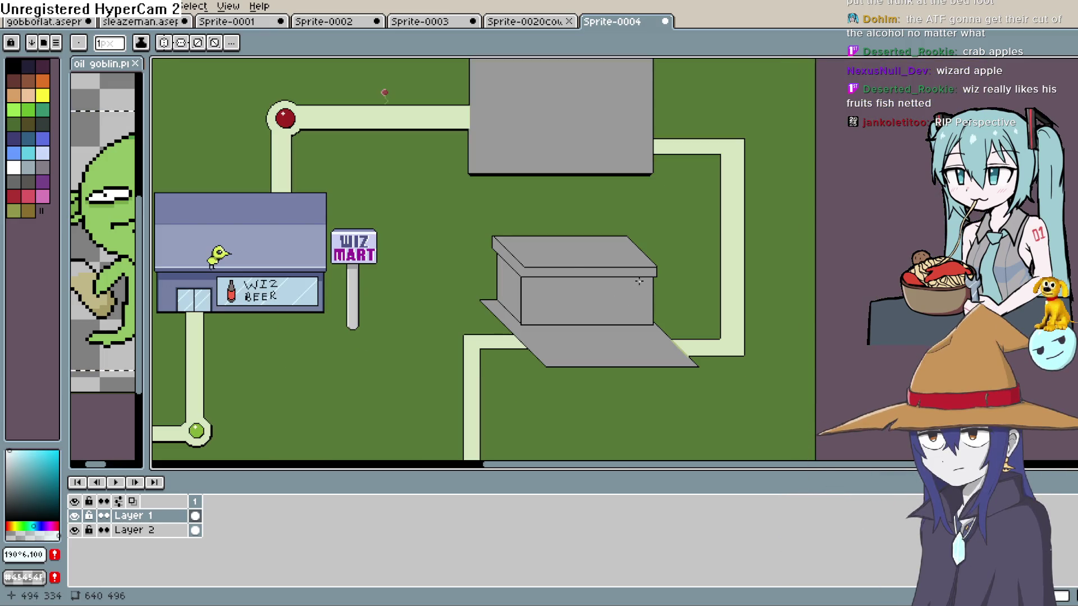
scroll(615, 284, "down", 2)
mouse_move(563, 283)
left_mouse_down()
mouse_move(671, 266)
mouse_move(666, 297)
left_mouse_up()
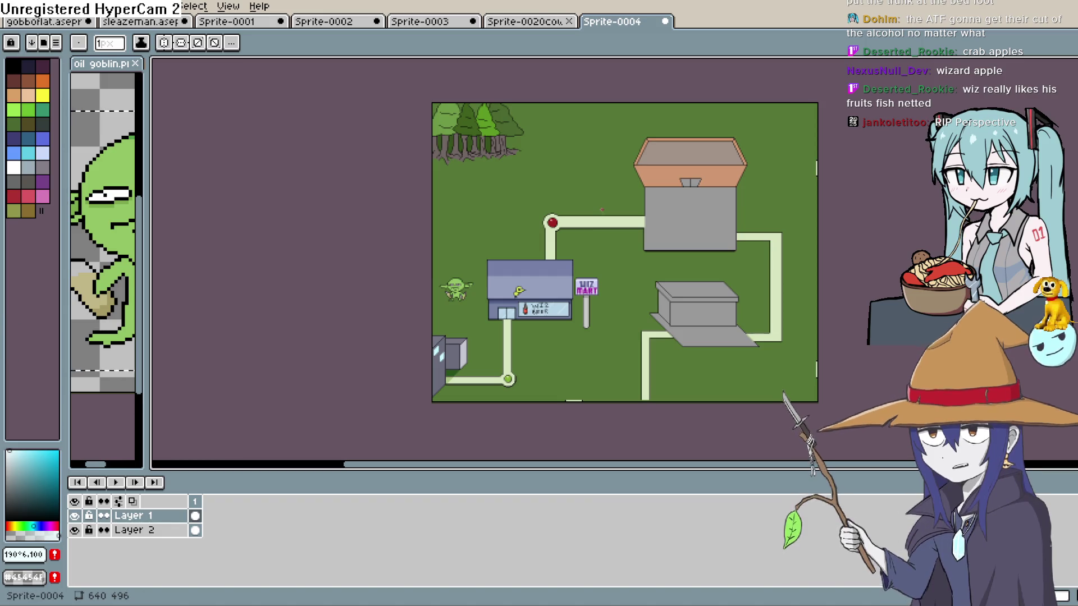
key("alt+Tab")
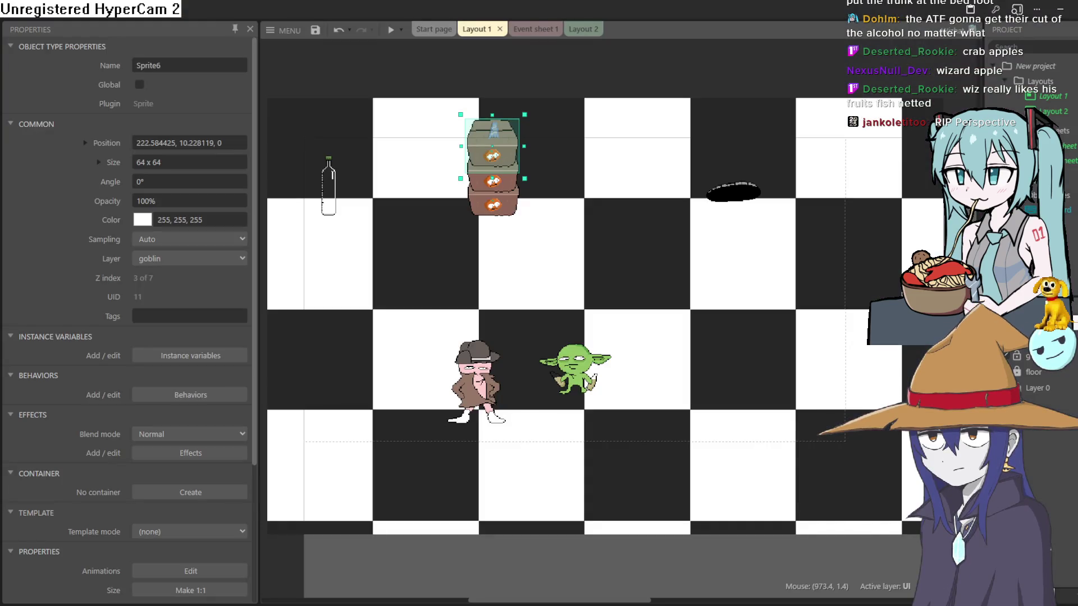
Step: Run a preview of the Construct 3 game, which reaches the U WIN screen
left_click(391, 29)
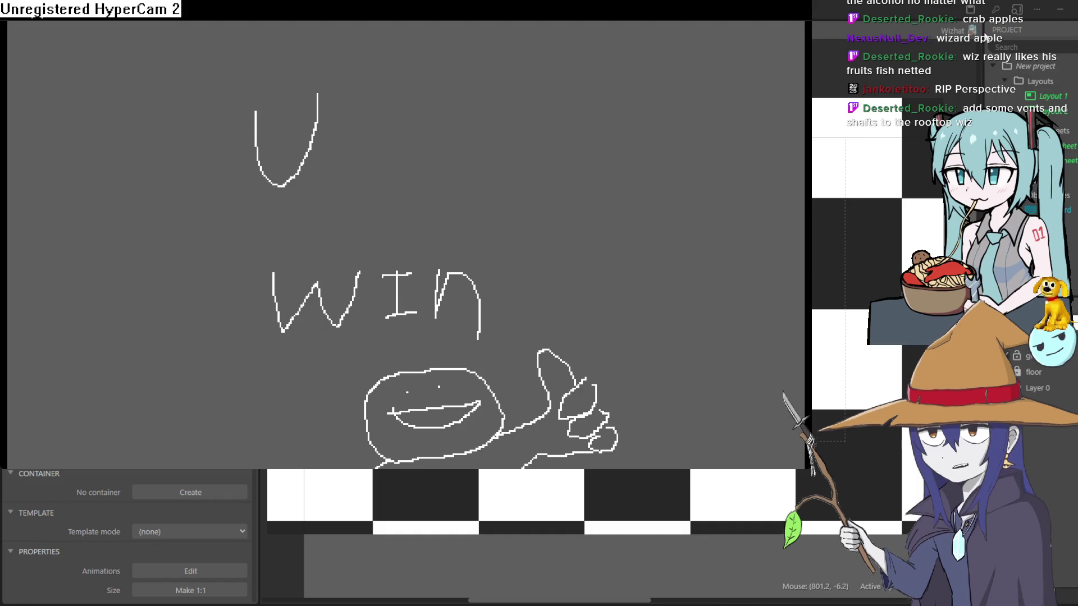
Step: Close the game preview with Alt+F4 and switch back to the Aseprite town map
key("alt+F4")
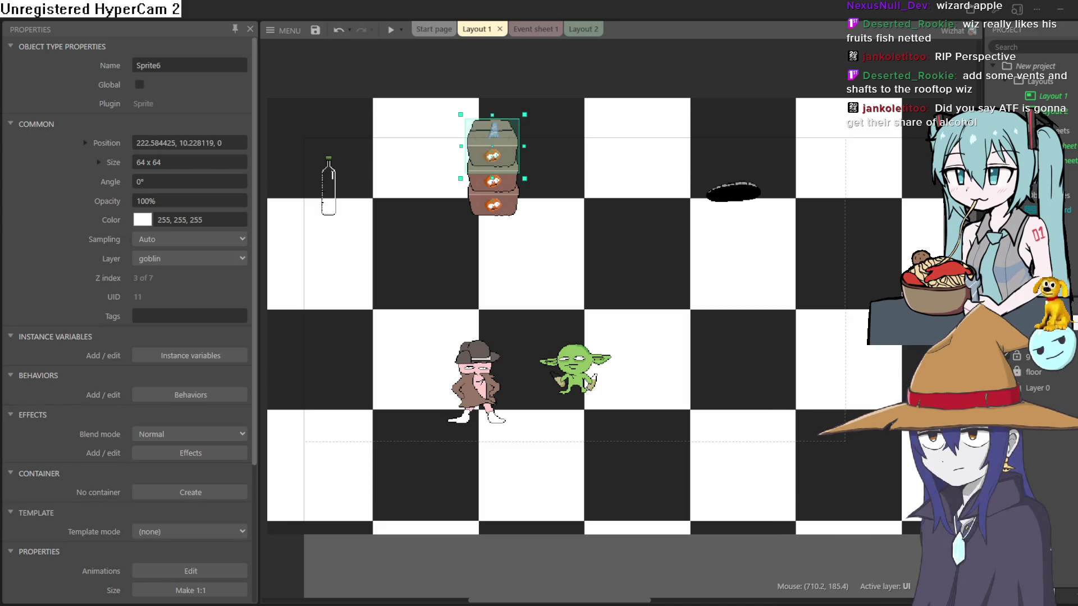
key("alt+Tab")
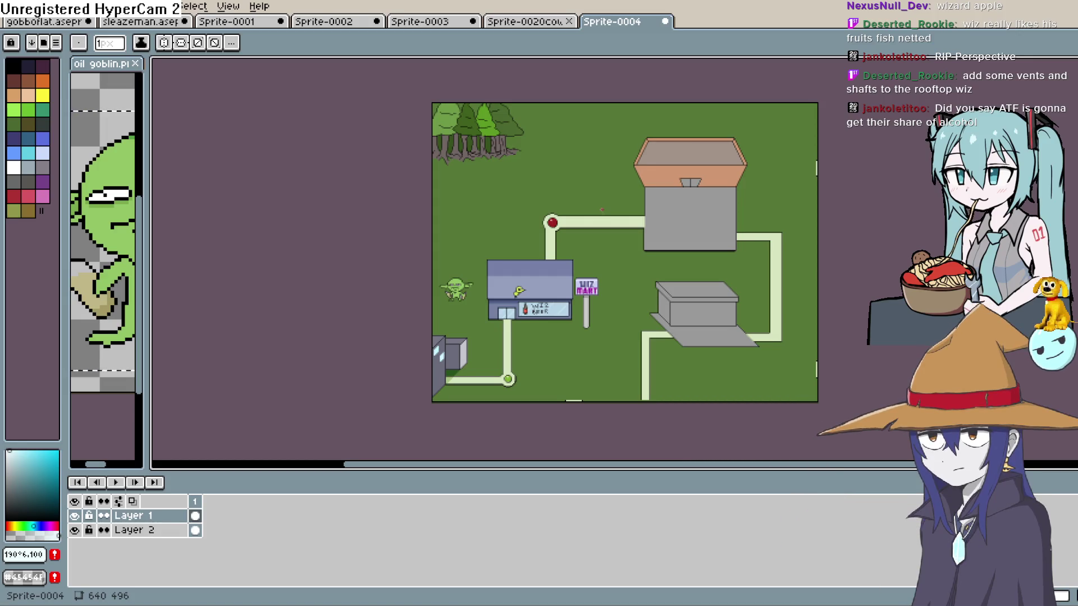
Step: Zoom onto the salmon-roofed building's grey rooftop and pick black from the palette
scroll(653, 205, "up", 5)
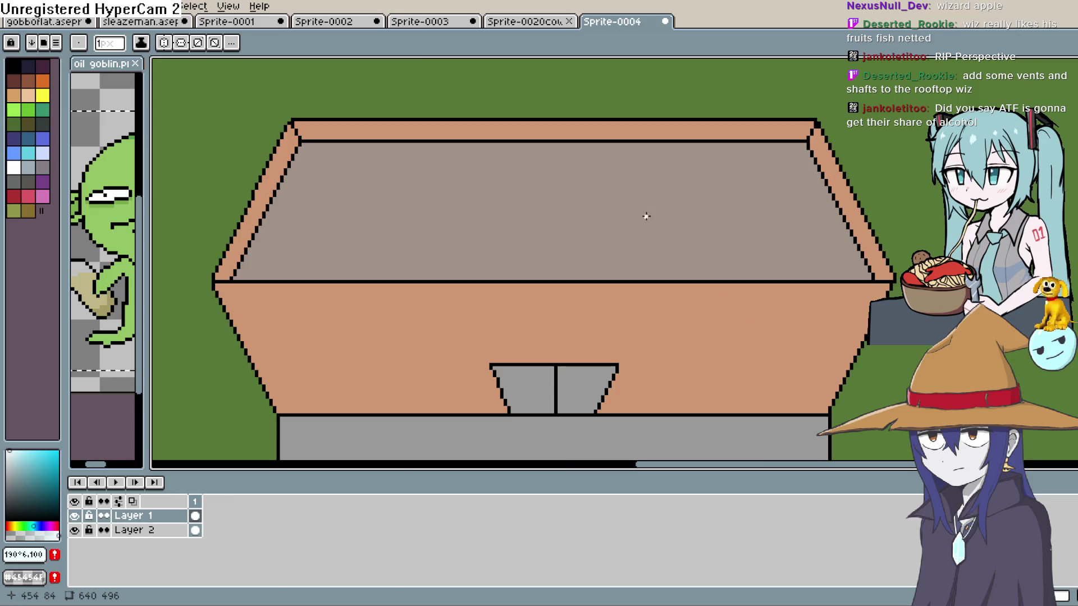
mouse_move(653, 204)
left_mouse_down()
mouse_move(656, 185)
mouse_move(647, 216)
left_mouse_up()
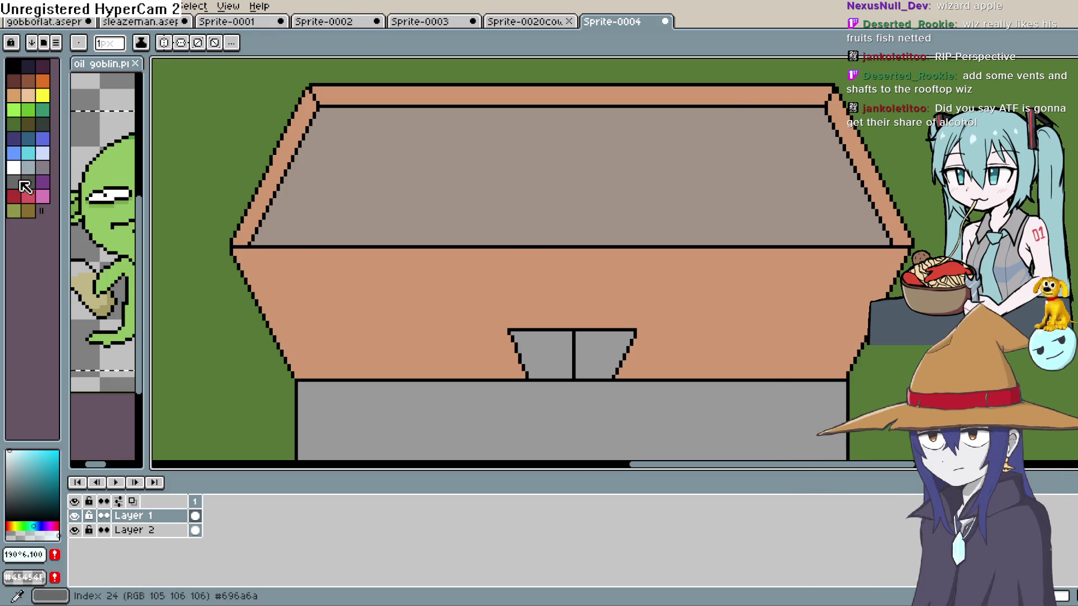
left_click(14, 66)
left_click_drag(637, 152, 542, 201)
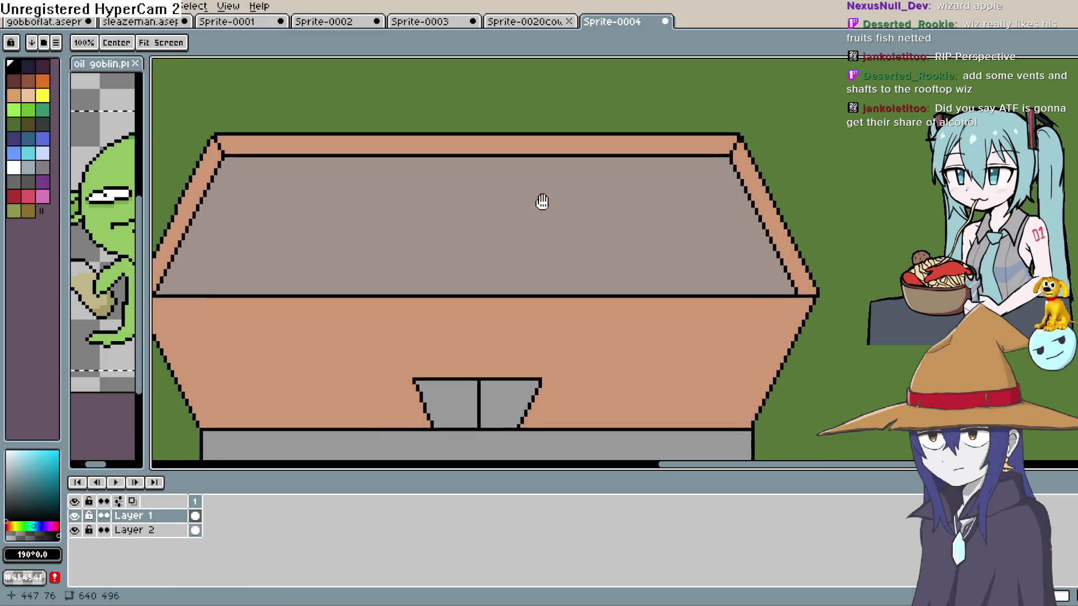
Step: Draw the vent's black top and slanted side edges on the rooftop, undoing stray strokes
mouse_move(590, 243)
left_mouse_down()
mouse_move(591, 201)
mouse_move(646, 202)
left_mouse_up()
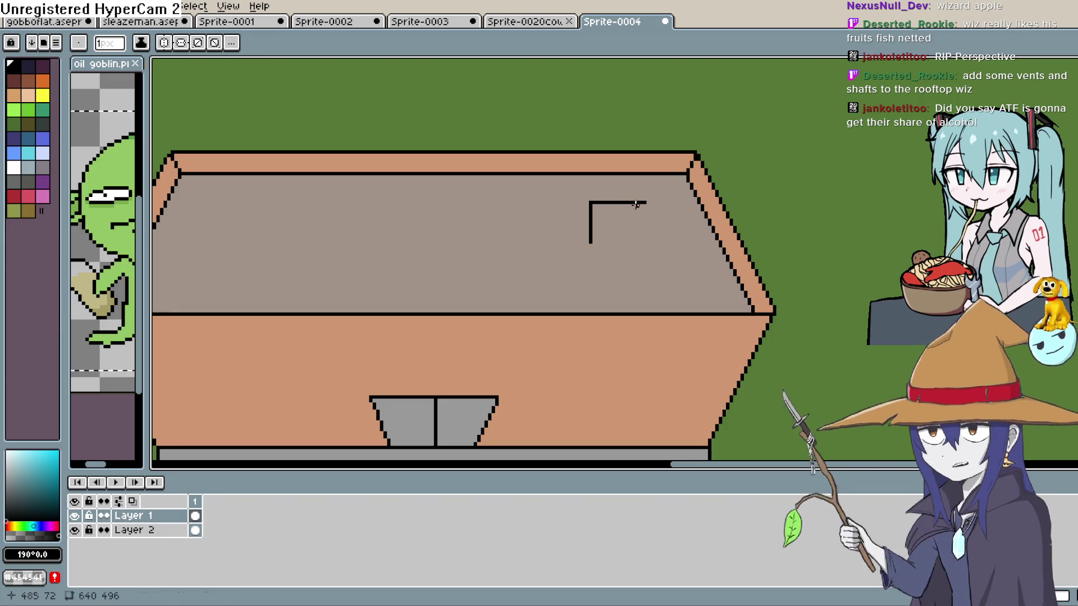
left_click_drag(590, 242, 650, 243)
left_click_drag(645, 202, 664, 242)
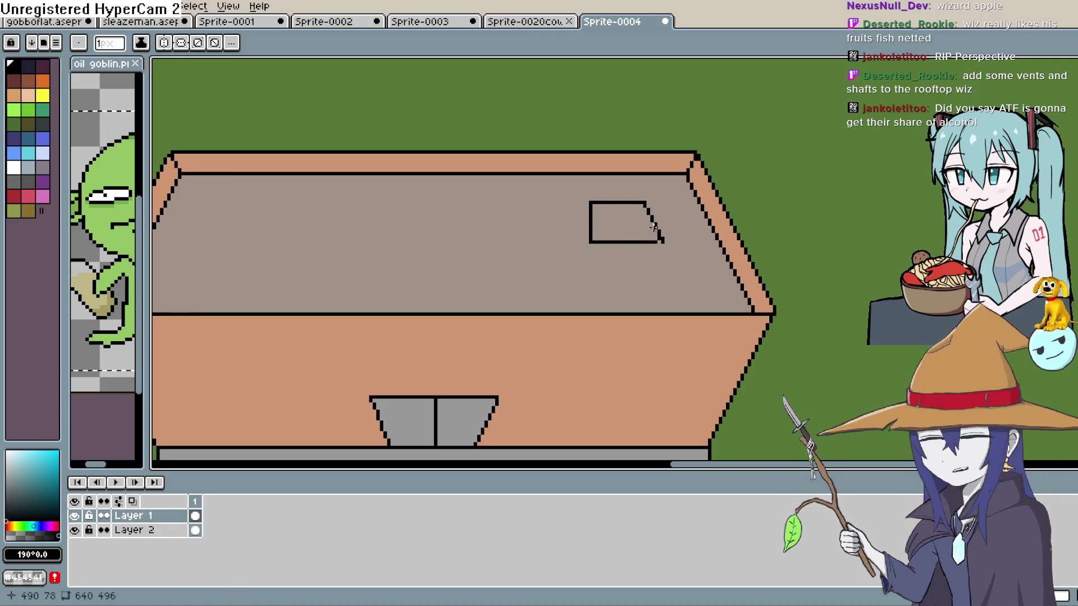
mouse_move(588, 202)
left_mouse_down()
mouse_move(565, 246)
mouse_move(589, 242)
left_mouse_up()
key("space")
mouse_move(666, 237)
left_mouse_down()
mouse_move(653, 235)
mouse_move(649, 209)
mouse_move(620, 238)
mouse_move(595, 235)
left_mouse_up()
key("ctrl+z")
key("ctrl+z")
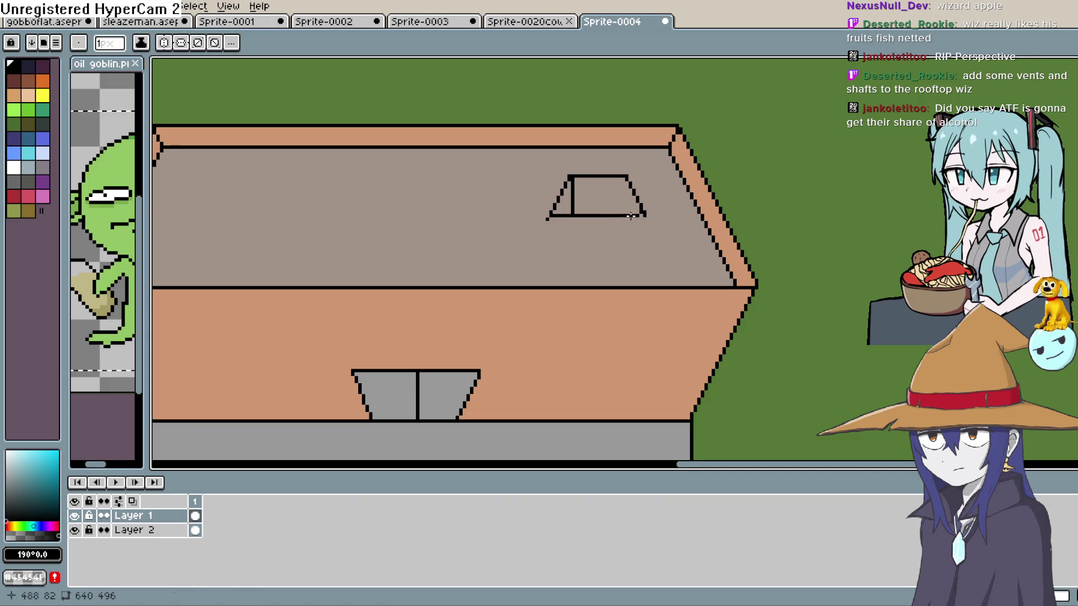
Step: Add a diagonal from the vent's right corner and close its lower rim in black
scroll(627, 223, "up", 2)
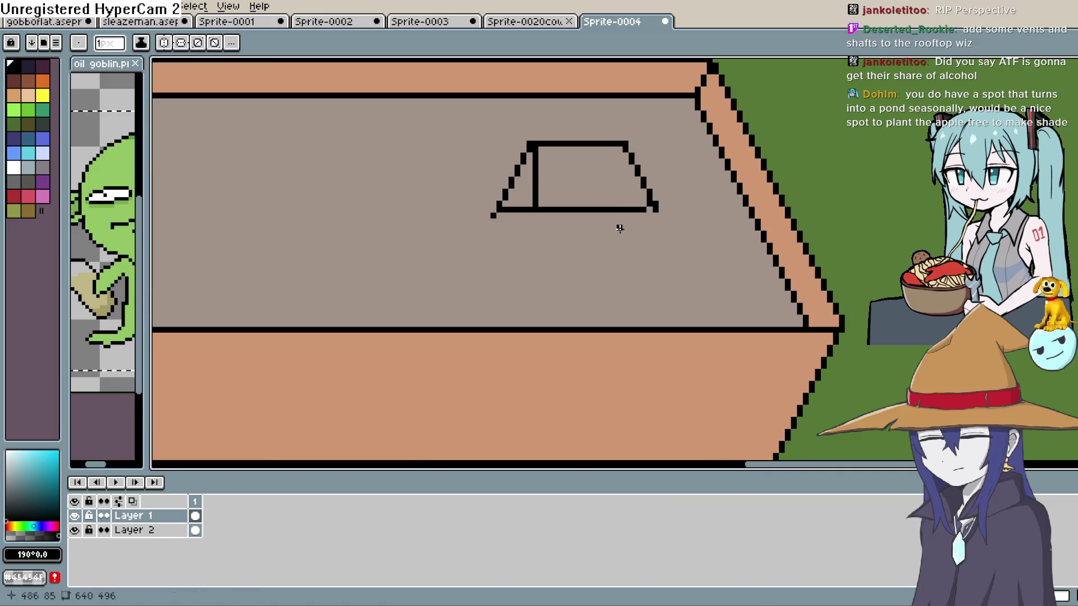
left_click_drag(651, 208, 608, 246)
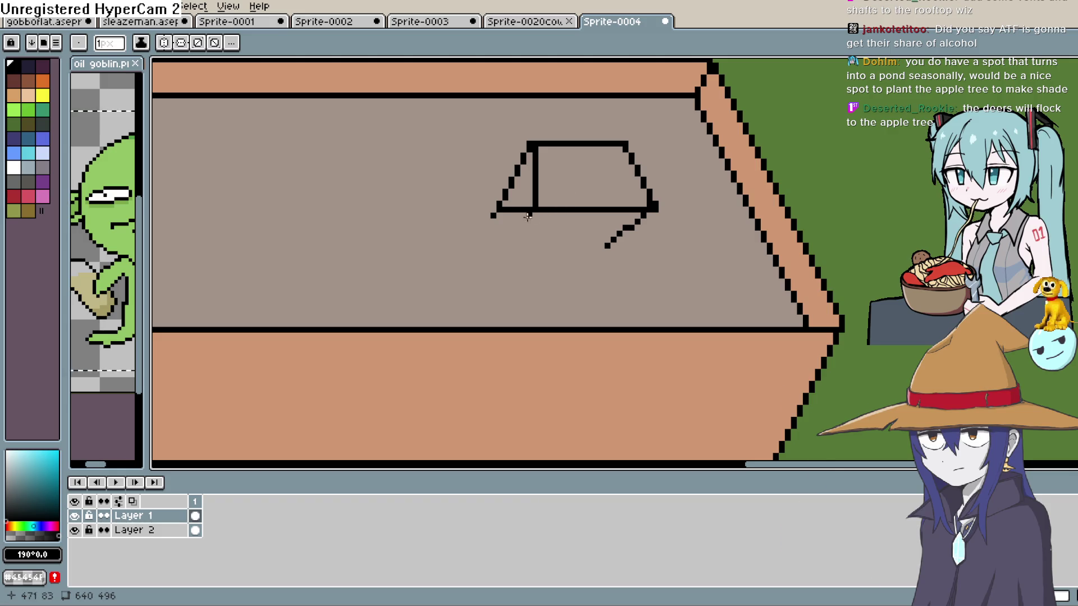
mouse_move(534, 212)
left_mouse_down()
mouse_move(553, 240)
mouse_move(618, 236)
left_mouse_up()
key("ctrl+z")
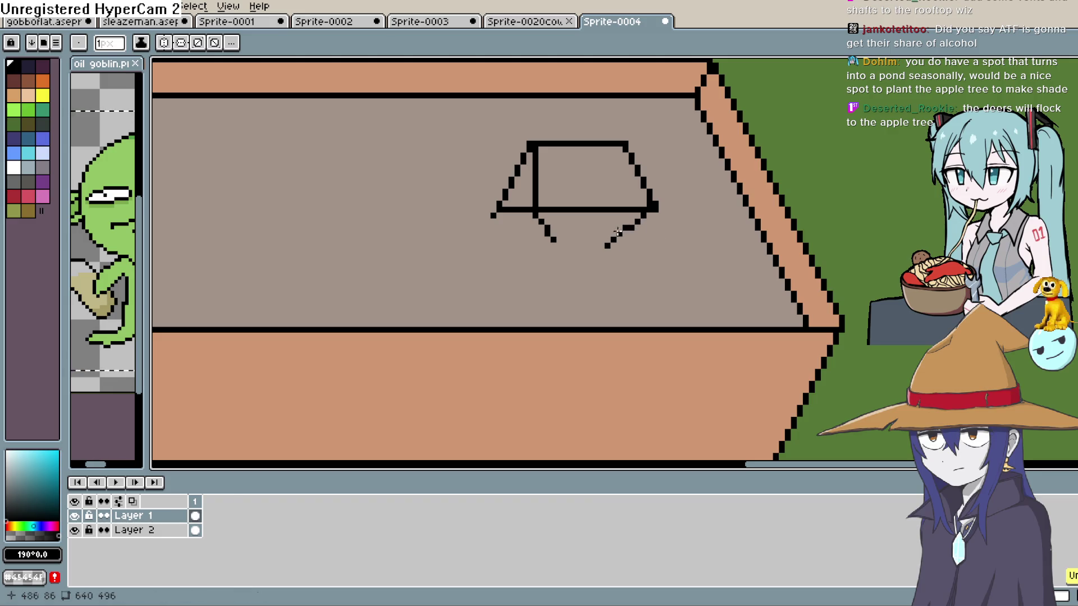
mouse_move(553, 236)
left_mouse_down()
mouse_move(613, 235)
mouse_move(643, 220)
left_mouse_up()
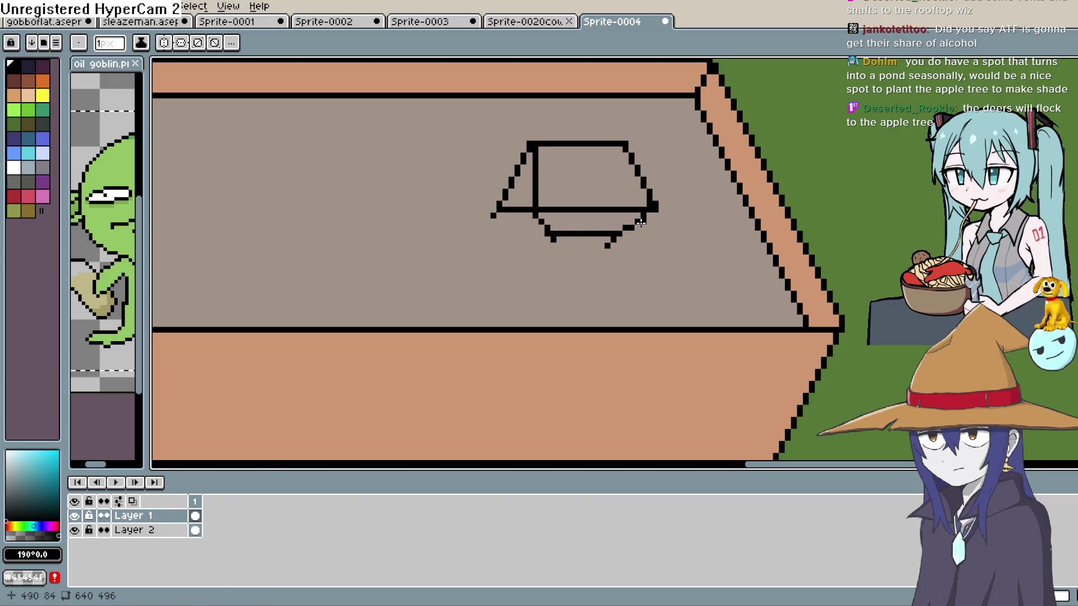
Step: Paint roof grey over stray black pixels beneath the vent's bottom line
left_click(517, 251, "alt")
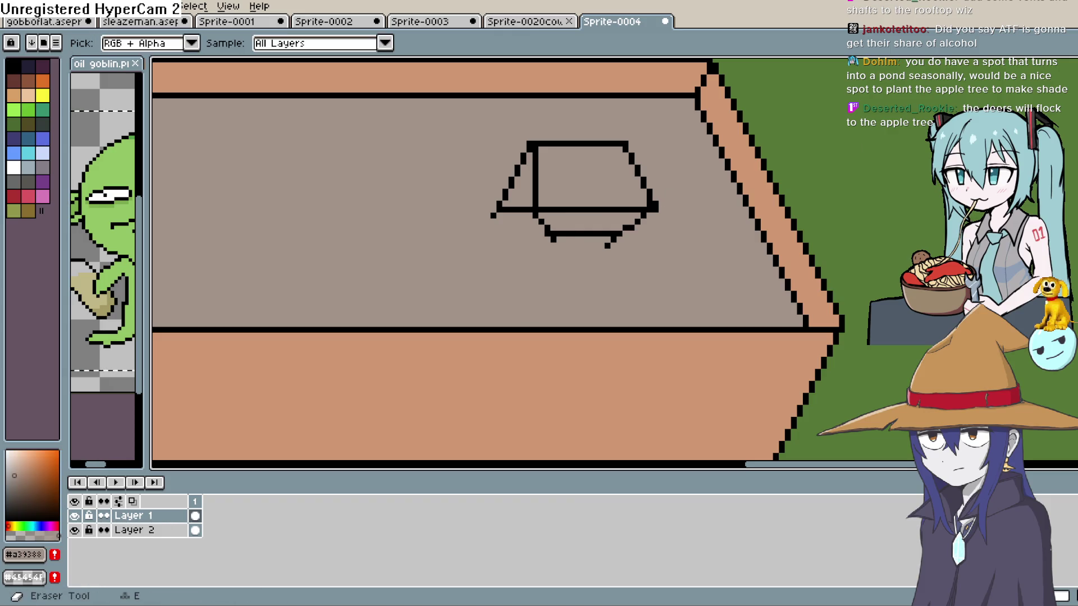
left_click(1070, 107)
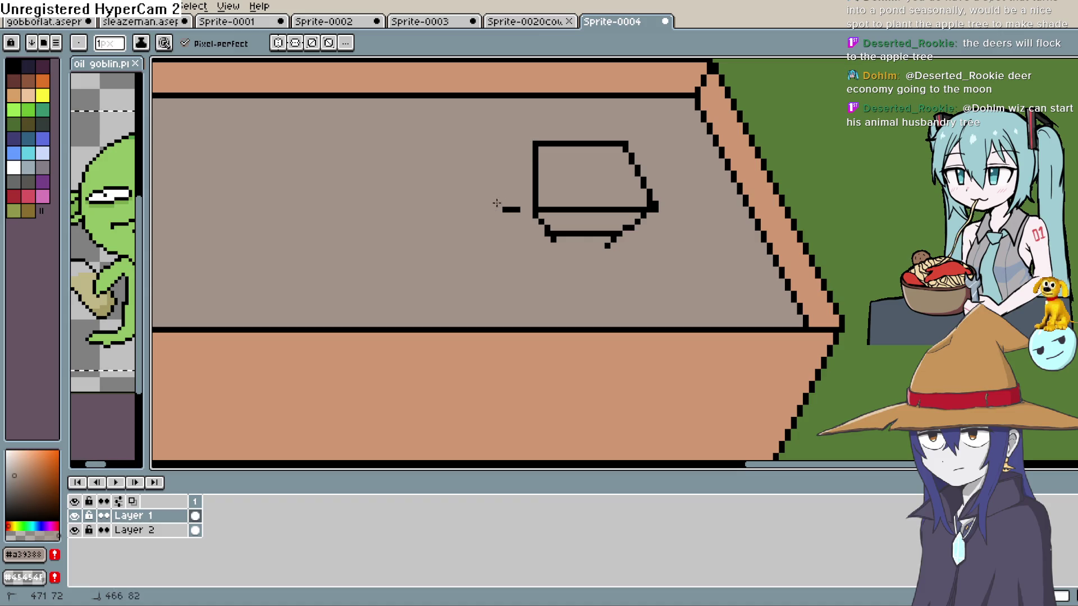
left_click(553, 239)
left_click(605, 235)
left_click_drag(608, 245, 629, 227)
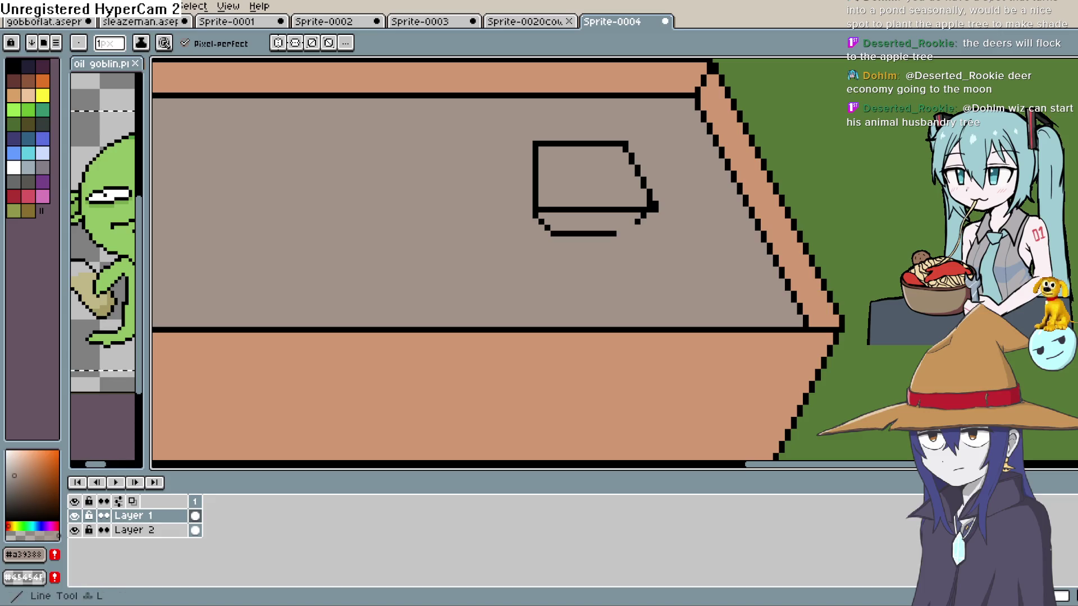
Step: Reshape the vent's upper-left and lower-left corners with black lines
left_click(1069, 152)
left_click(644, 214)
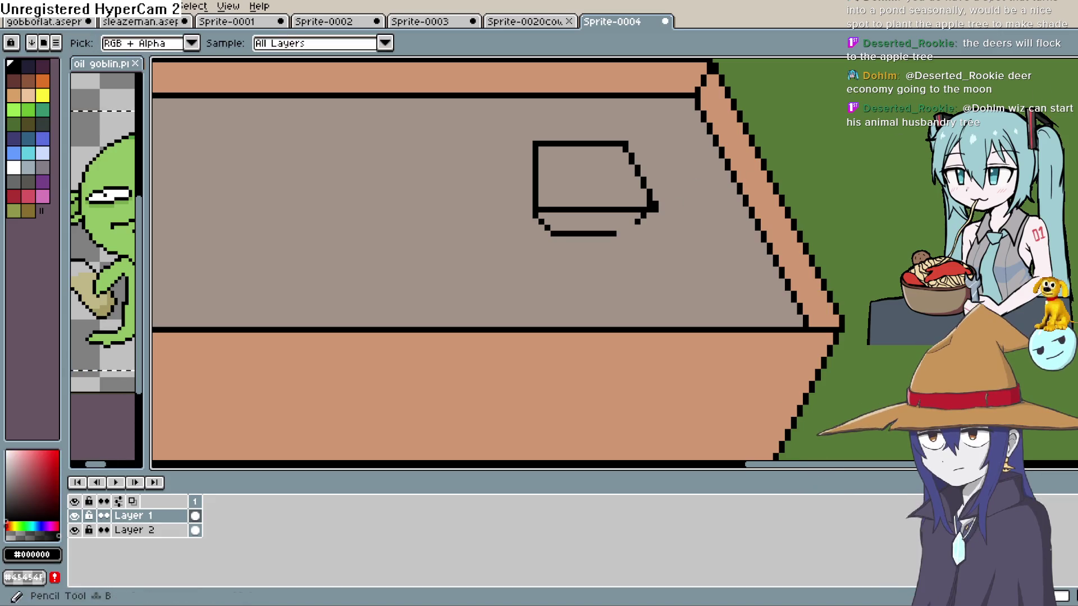
key("b")
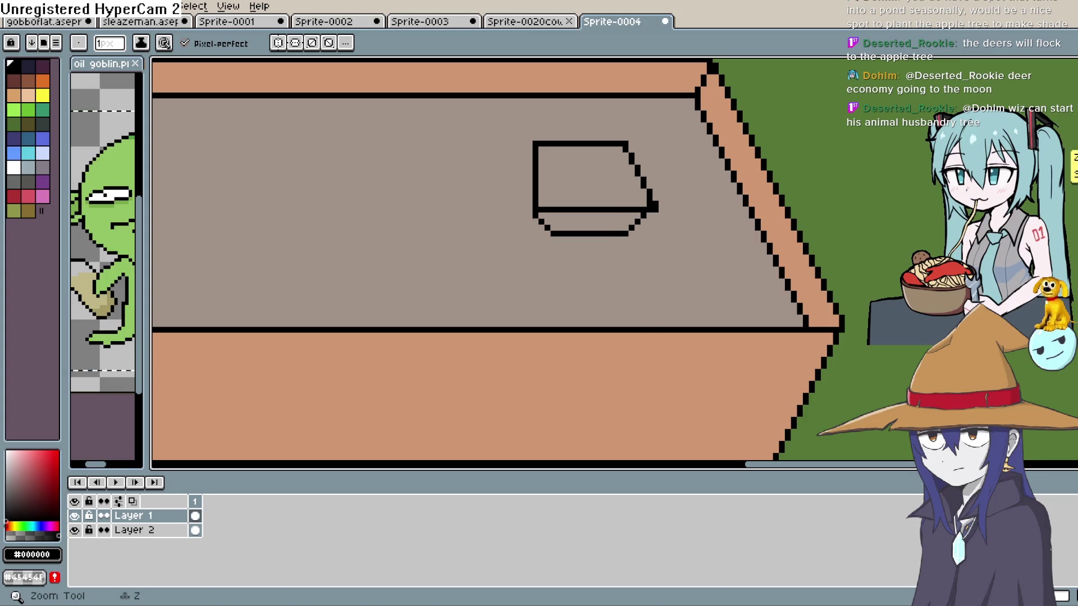
left_click(736, 202, "alt")
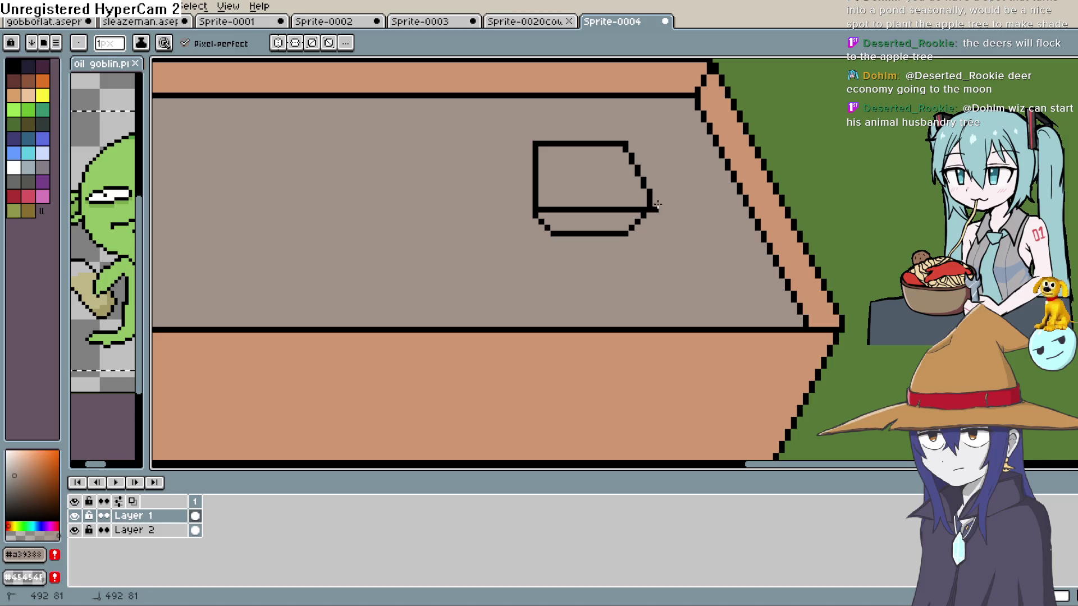
scroll(690, 197, "up", 1)
scroll(729, 214, "down", 3)
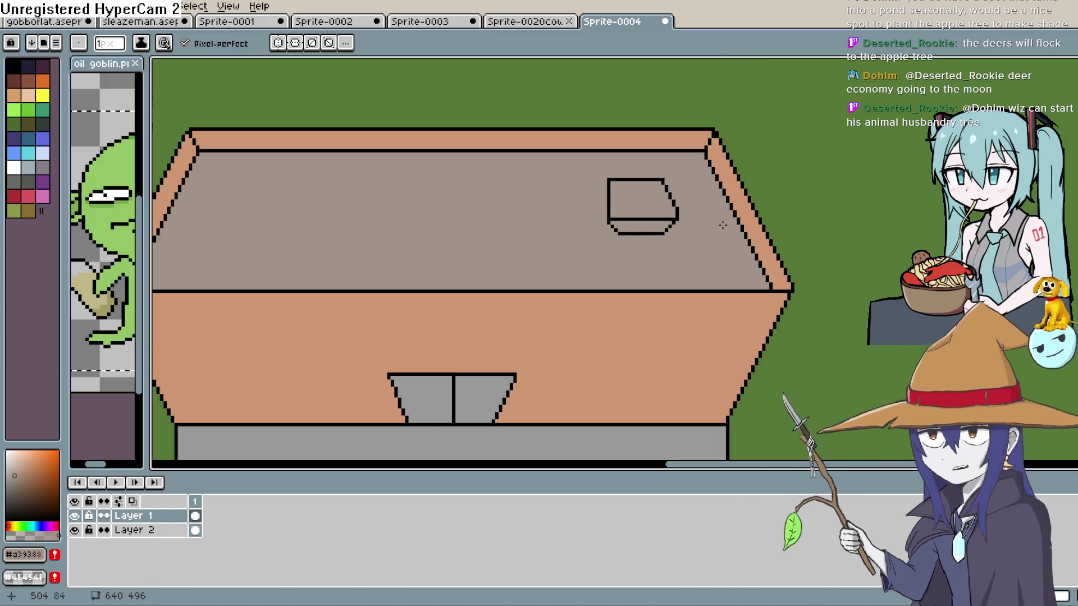
key("l")
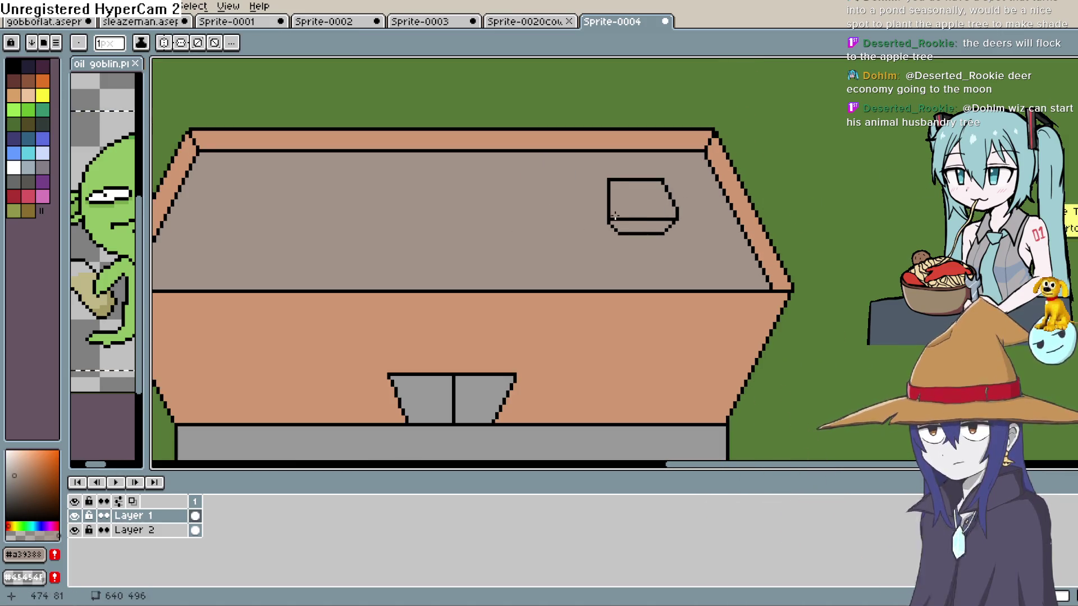
left_click(612, 181, "alt")
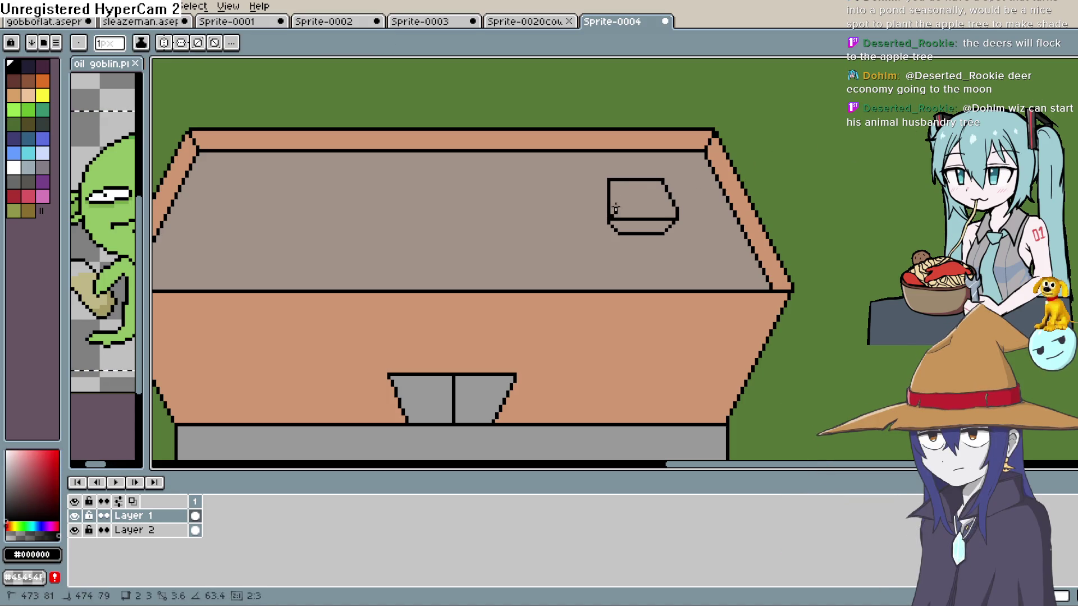
left_click_drag(626, 179, 627, 180)
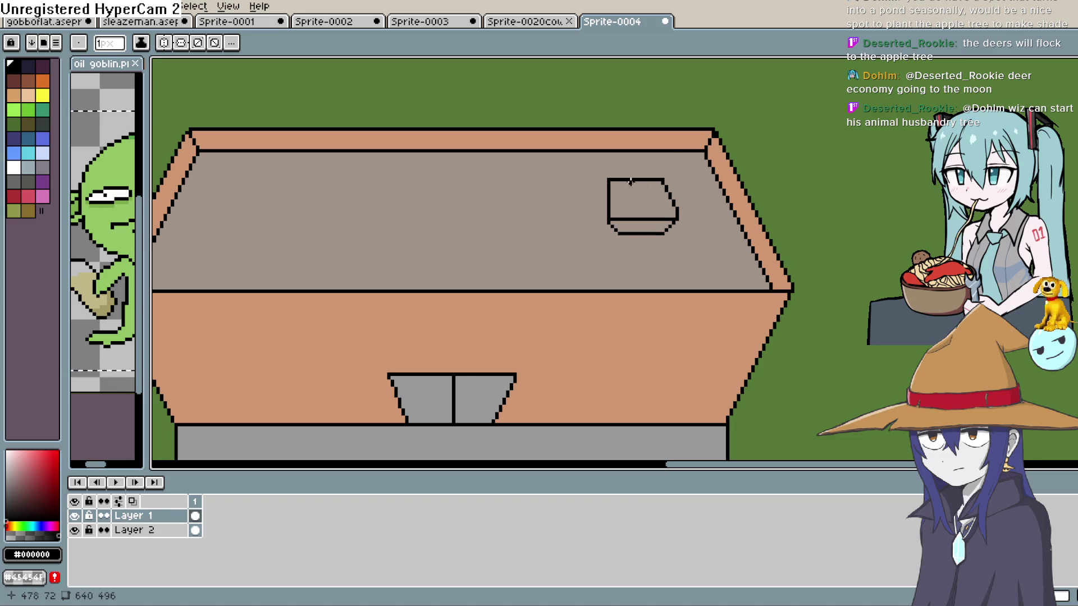
left_click_drag(605, 218, 605, 219)
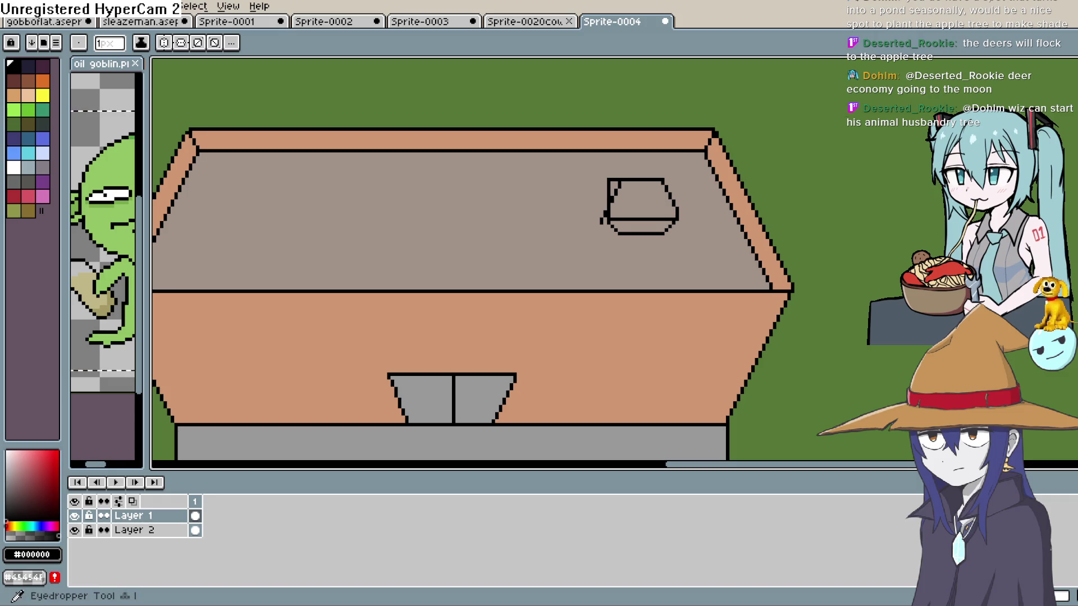
Step: Paint roof grey over the vent's upper-left corner to tidy it
left_click(646, 253)
key("b")
left_click_drag(606, 193, 613, 180)
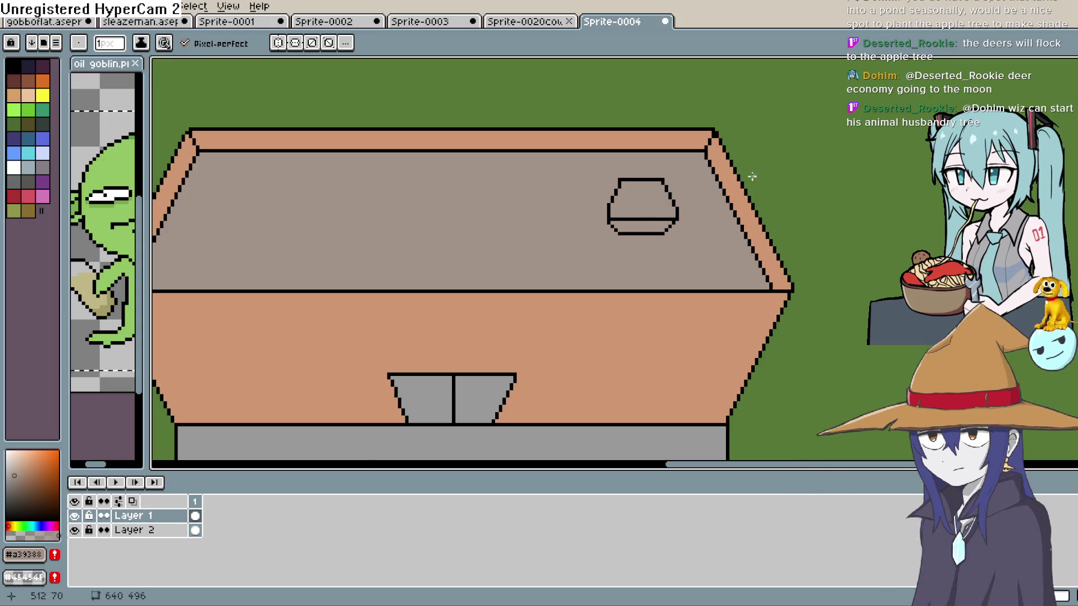
scroll(747, 179, "down", 2)
scroll(741, 200, "up", 2)
scroll(738, 201, "up", 1)
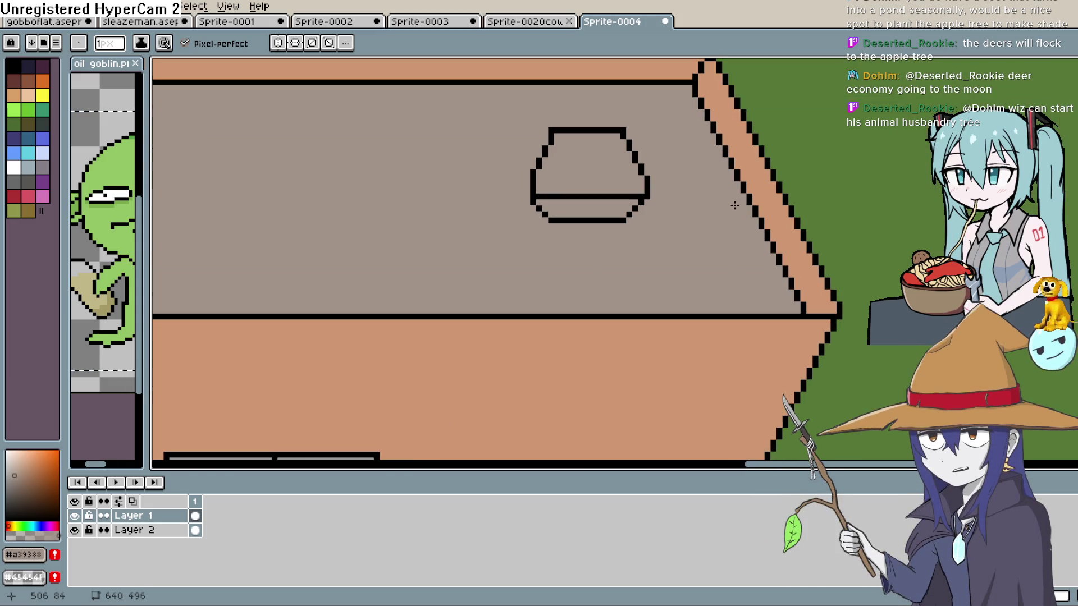
scroll(738, 197, "down", 4)
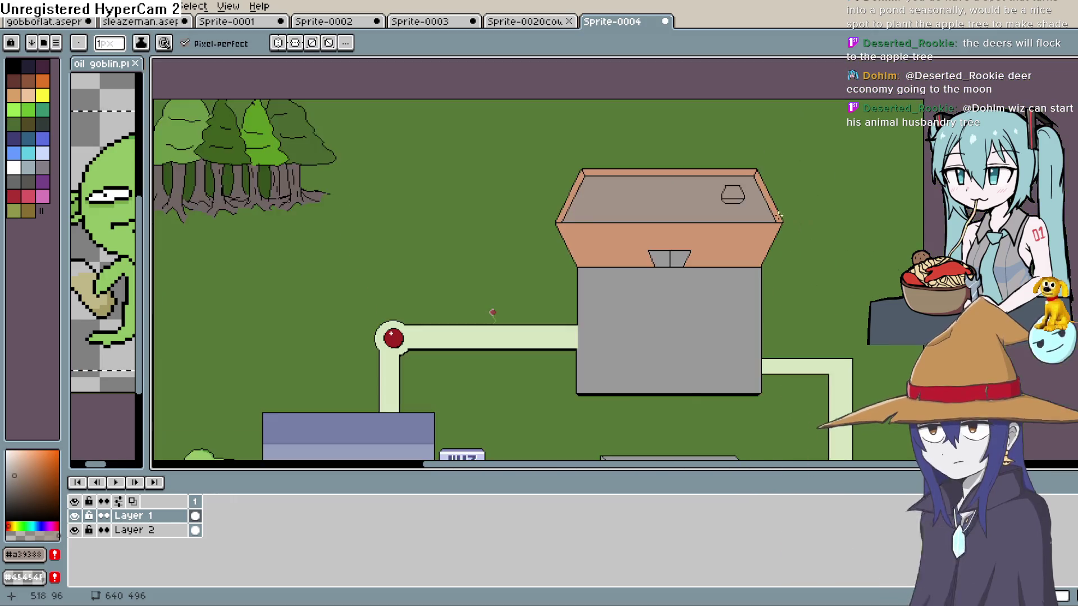
key("space")
mouse_move(752, 248)
left_mouse_down()
mouse_move(819, 193)
mouse_move(810, 231)
left_mouse_up()
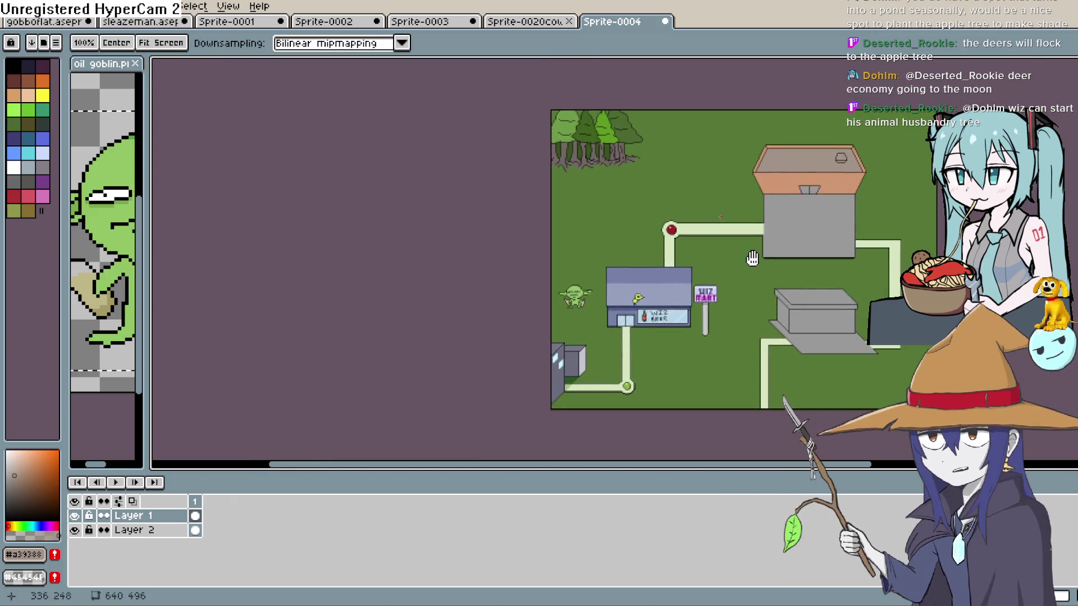
scroll(693, 295, "up", 2)
left_click_drag(741, 255, 777, 224)
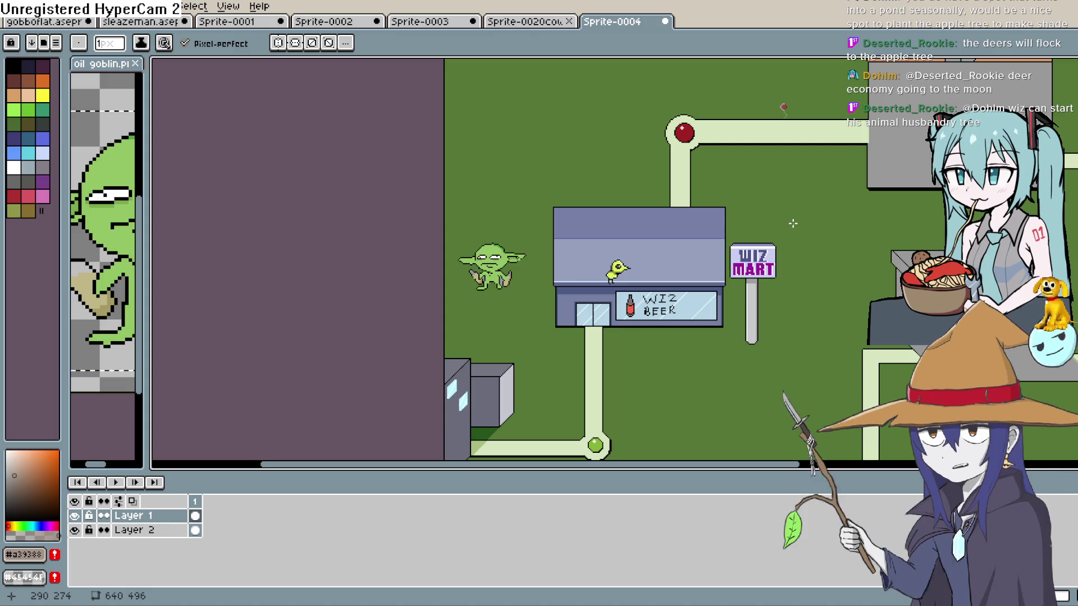
left_click_drag(793, 224, 477, 387)
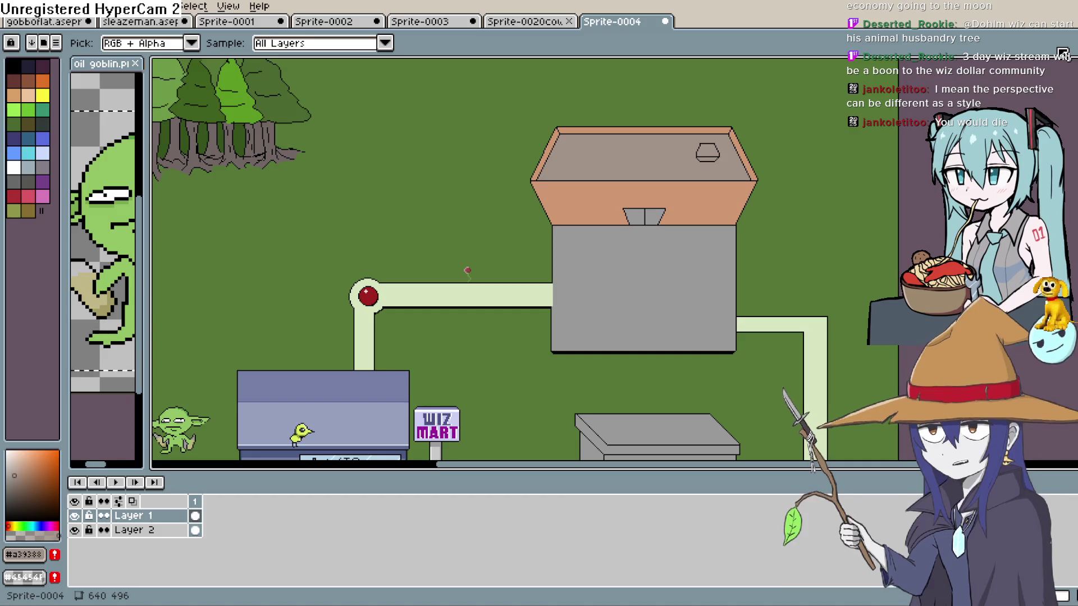
left_click_drag(586, 289, 483, 310)
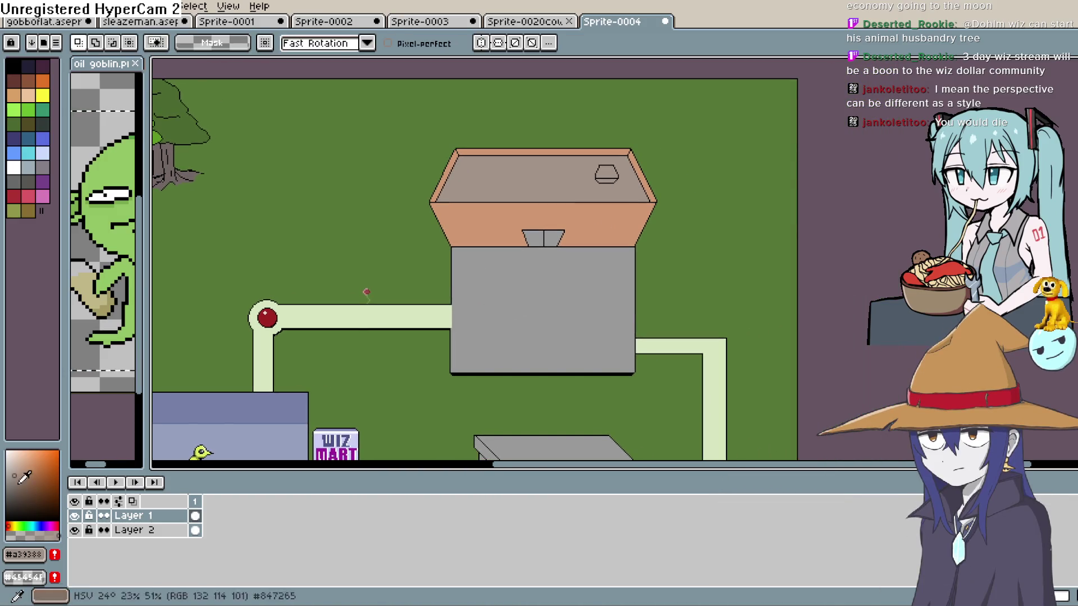
Step: Pick a palette swatch and flood-fill the vent's top area dark grey
left_click(14, 181)
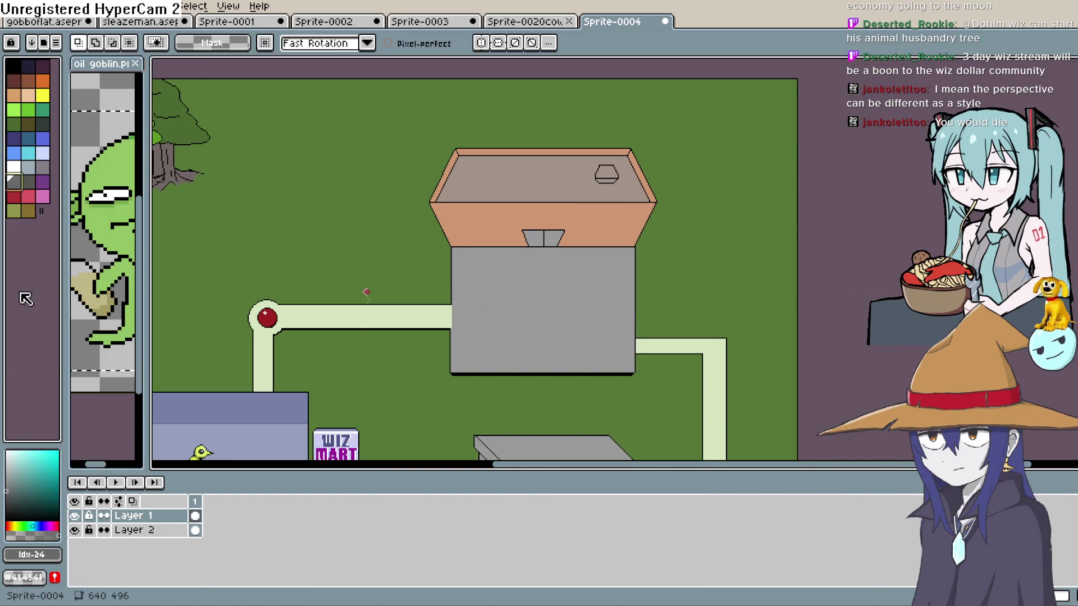
key("w")
key("g")
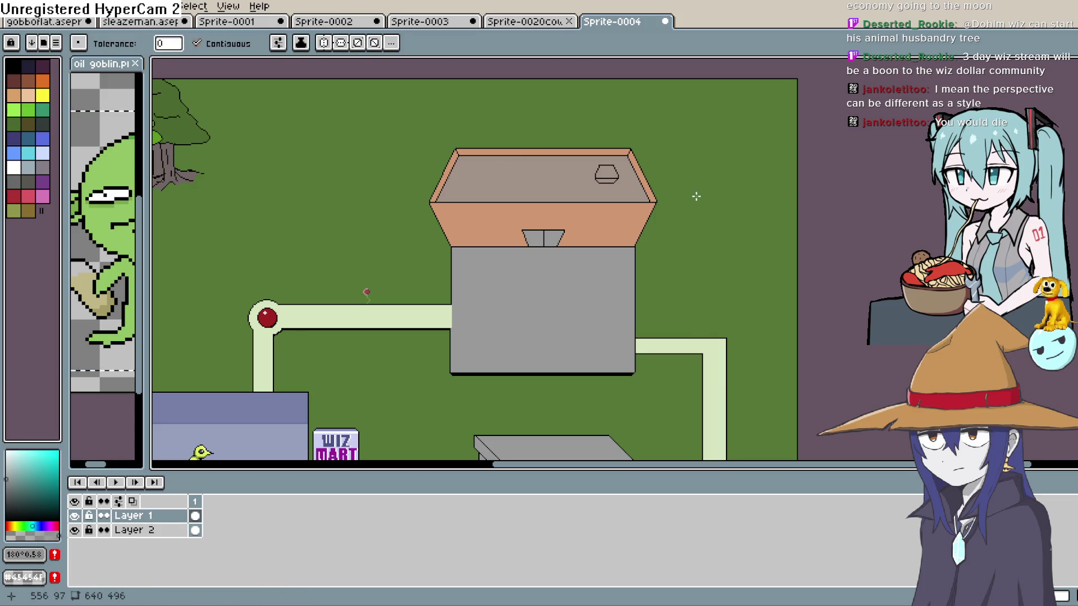
scroll(696, 195, "up", 2)
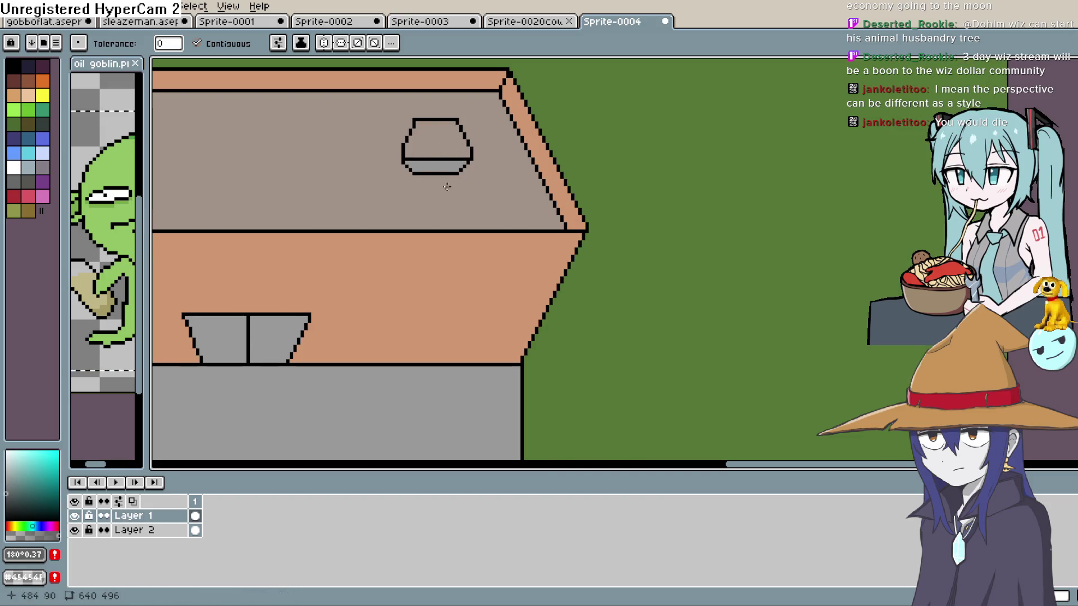
left_click(468, 133)
Step: Sample the vent's grey and switch to the Pencil
key("i")
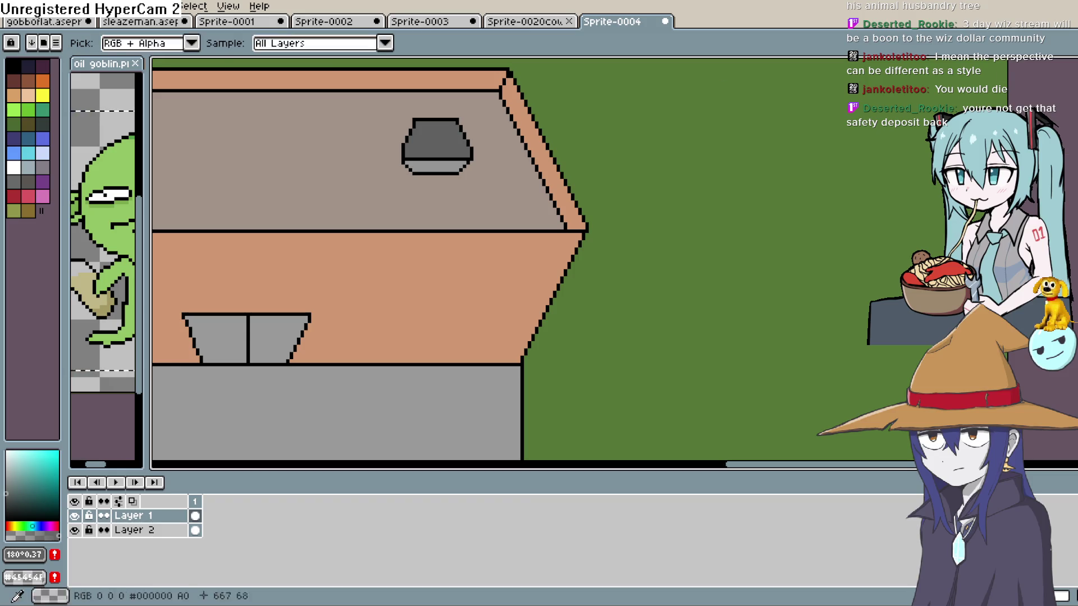
left_click(438, 167)
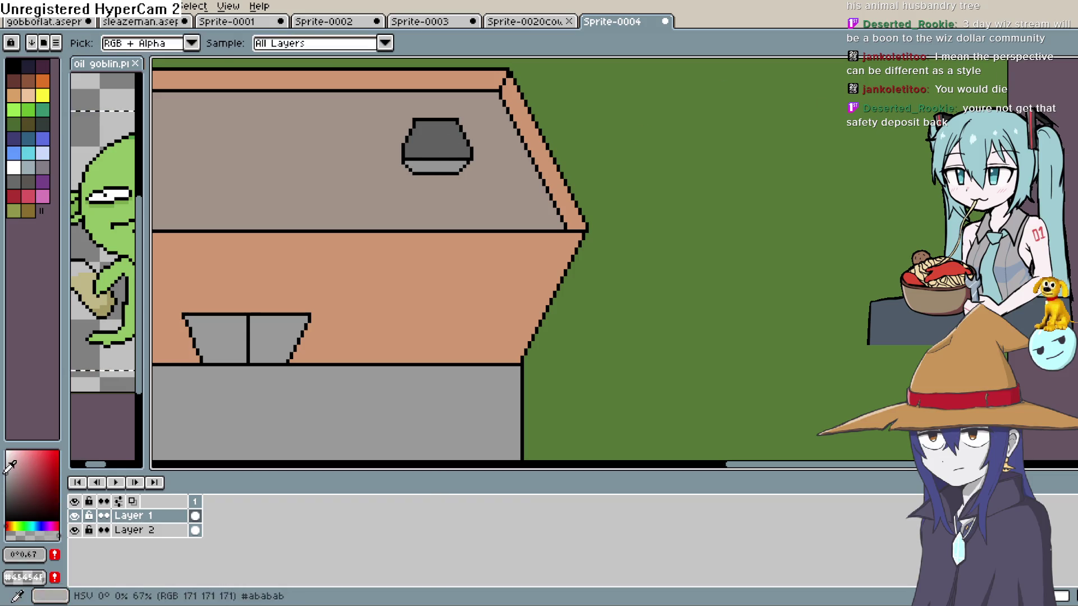
left_click(1054, 120)
scroll(600, 149, "up", 1)
scroll(436, 157, "up", 2)
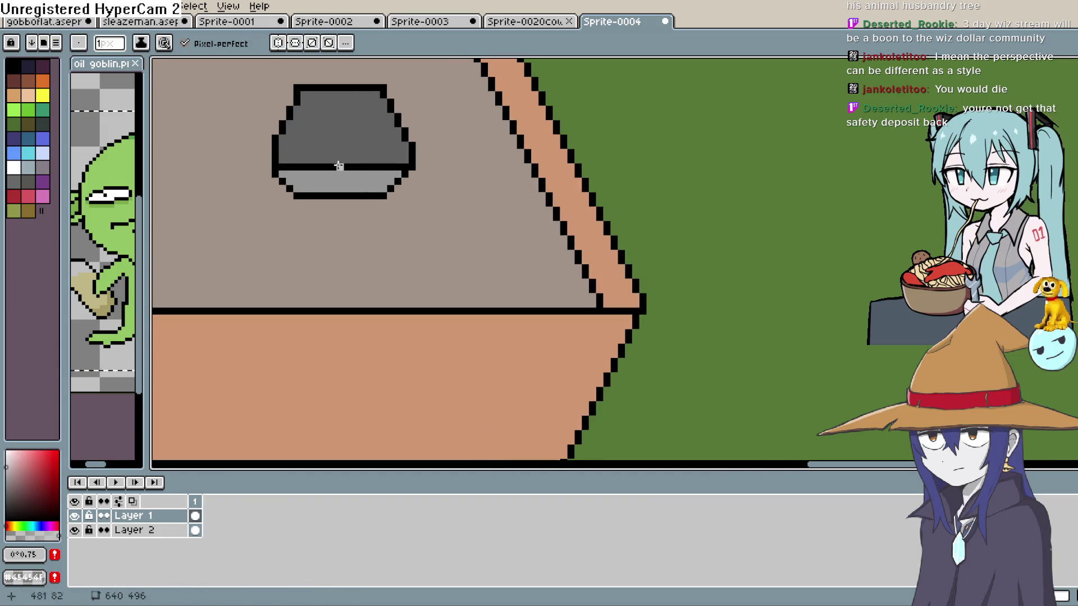
Step: Choose a very dark grey and paint dark pixels across the vent's light row
left_click(403, 166, "shift")
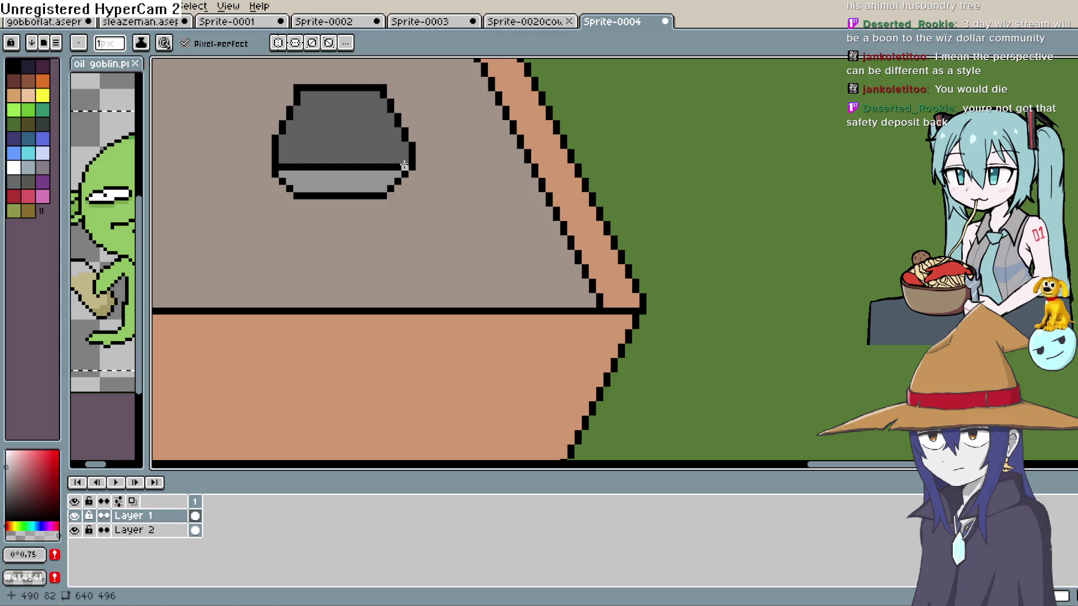
scroll(514, 140, "down", 1)
mouse_move(505, 179)
left_mouse_down()
mouse_move(563, 212)
mouse_move(581, 202)
left_mouse_up()
scroll(543, 188, "up", 3)
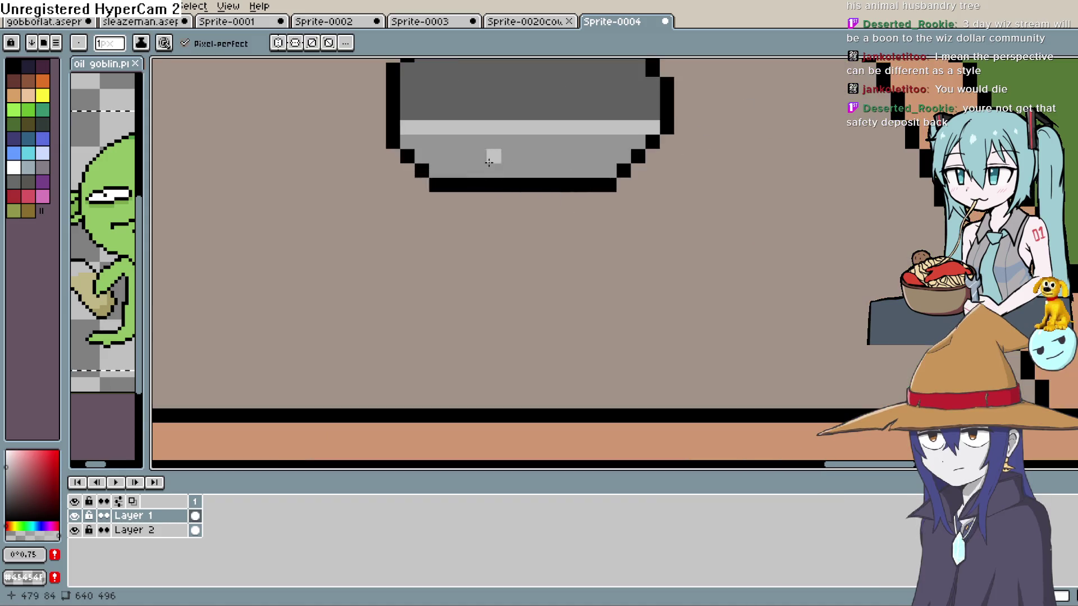
left_click(10, 467)
left_click(6, 481)
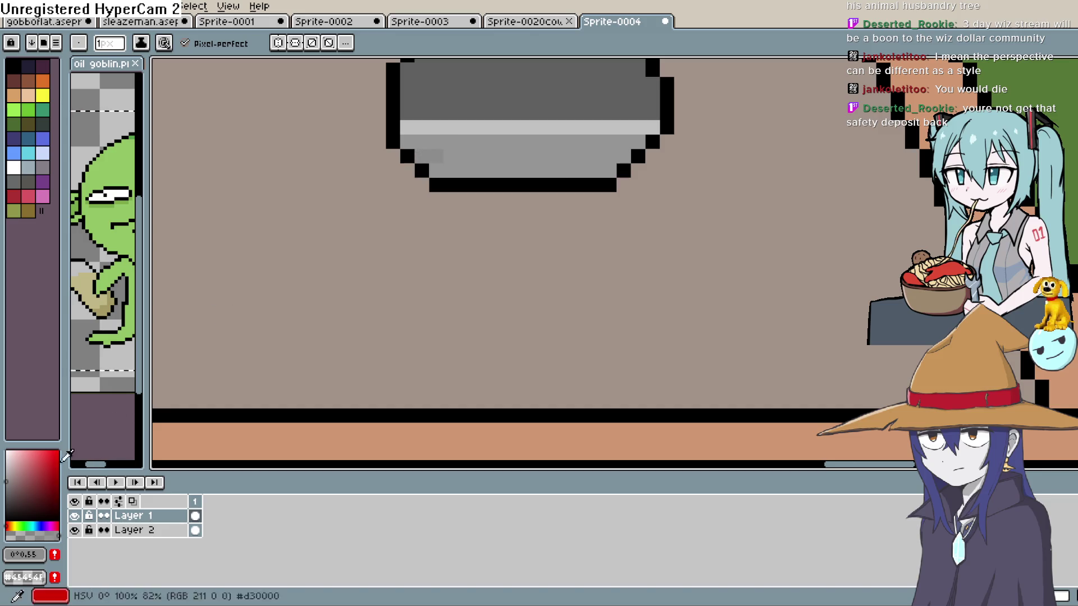
left_click(5, 506)
left_click_drag(421, 156, 624, 157)
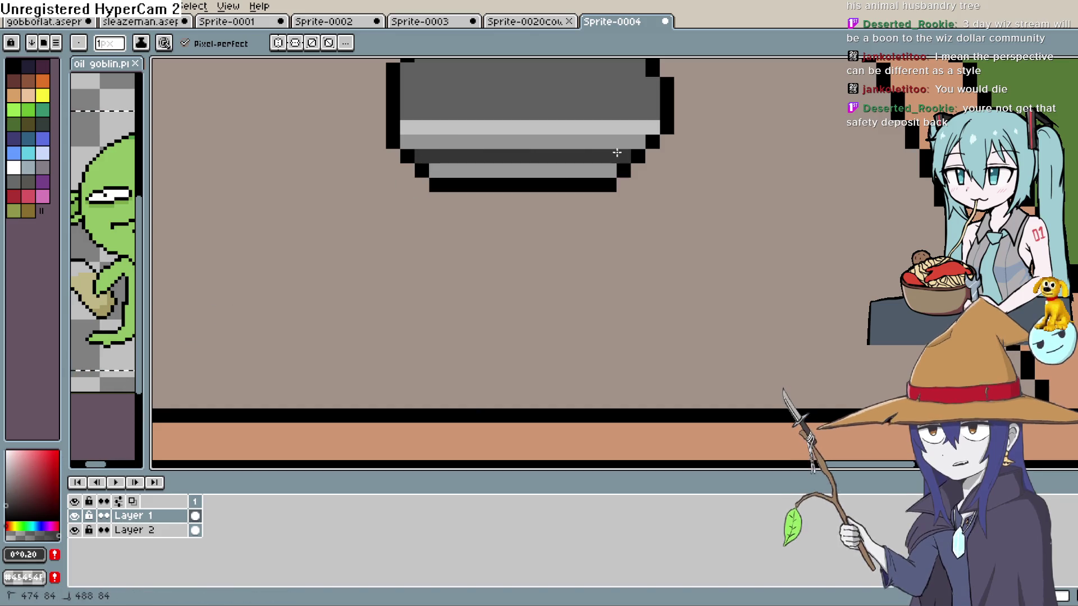
Step: Paint horizontal stripes across each of the vent's five rows, top to bottom
scroll(599, 195, "down", 4)
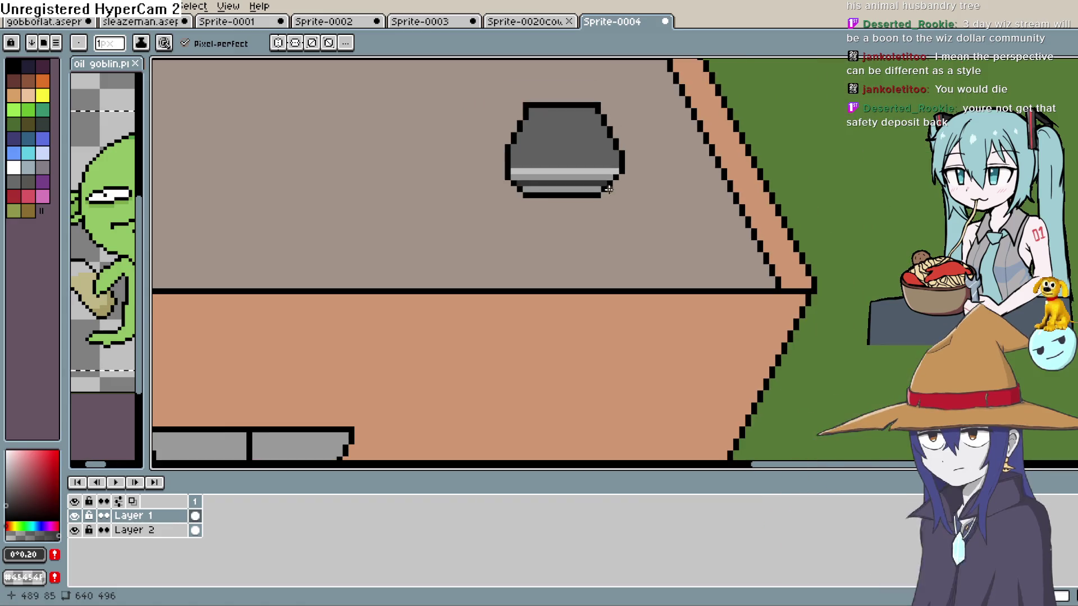
scroll(617, 174, "down", 2)
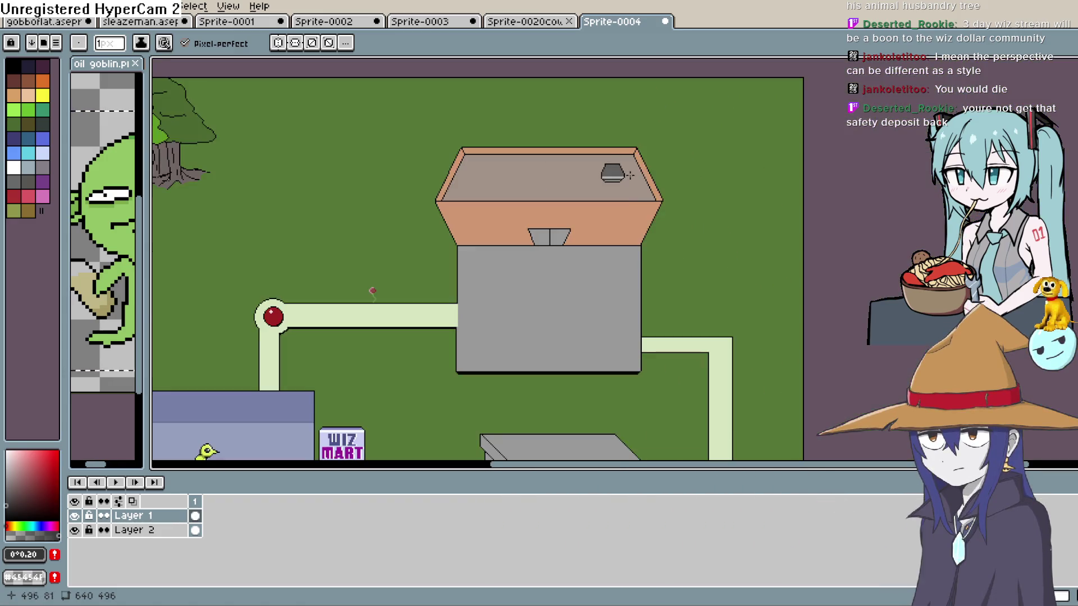
scroll(671, 164, "up", 1)
left_click_drag(597, 223, 598, 253)
scroll(597, 253, "up", 2)
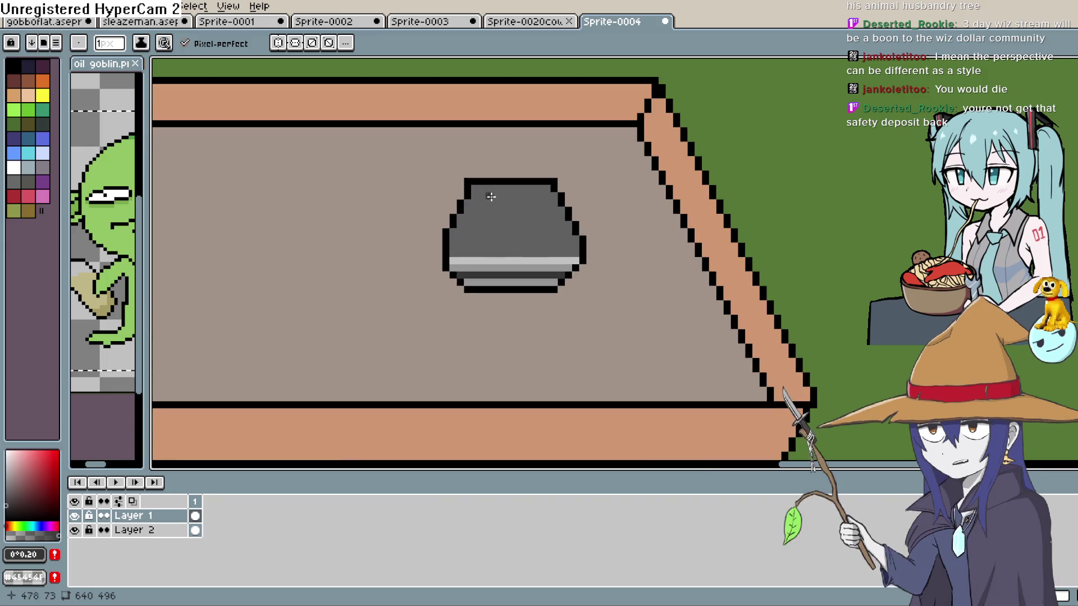
left_click_drag(474, 192, 556, 192)
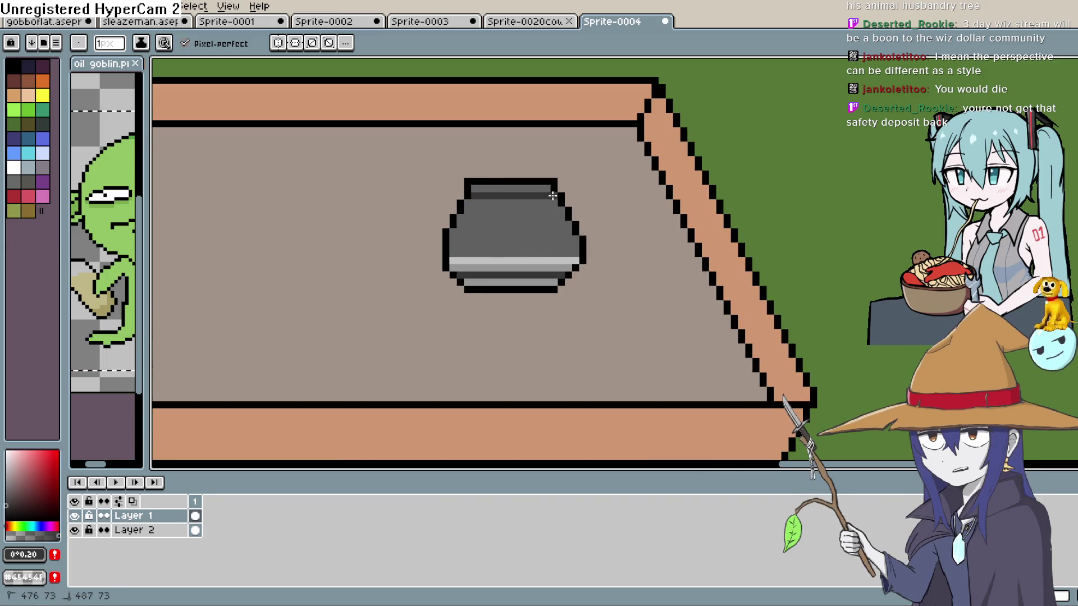
left_click_drag(466, 212, 556, 212)
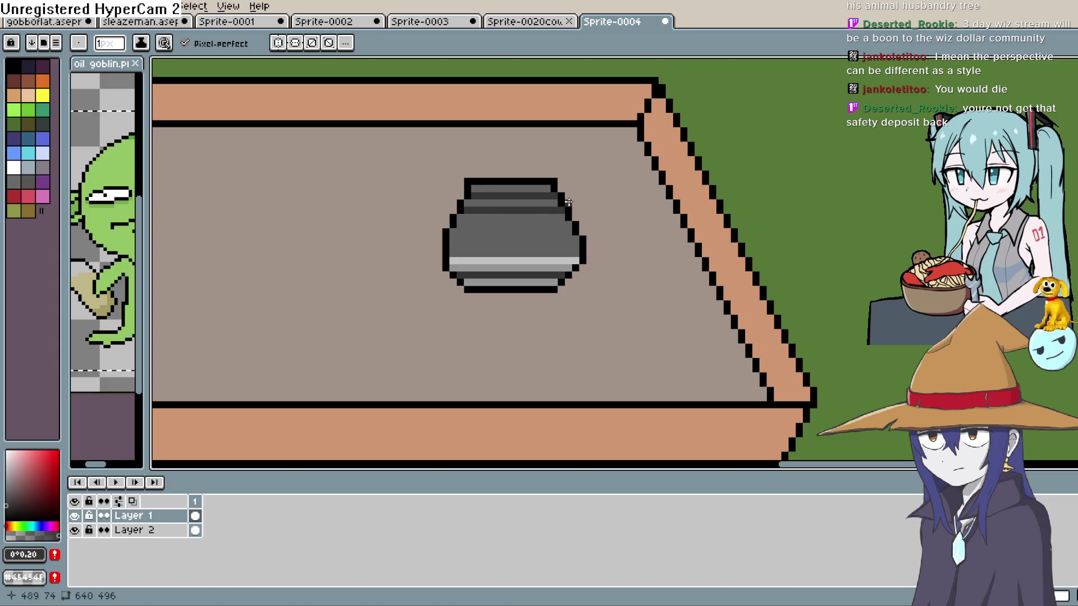
left_click_drag(461, 226, 537, 227)
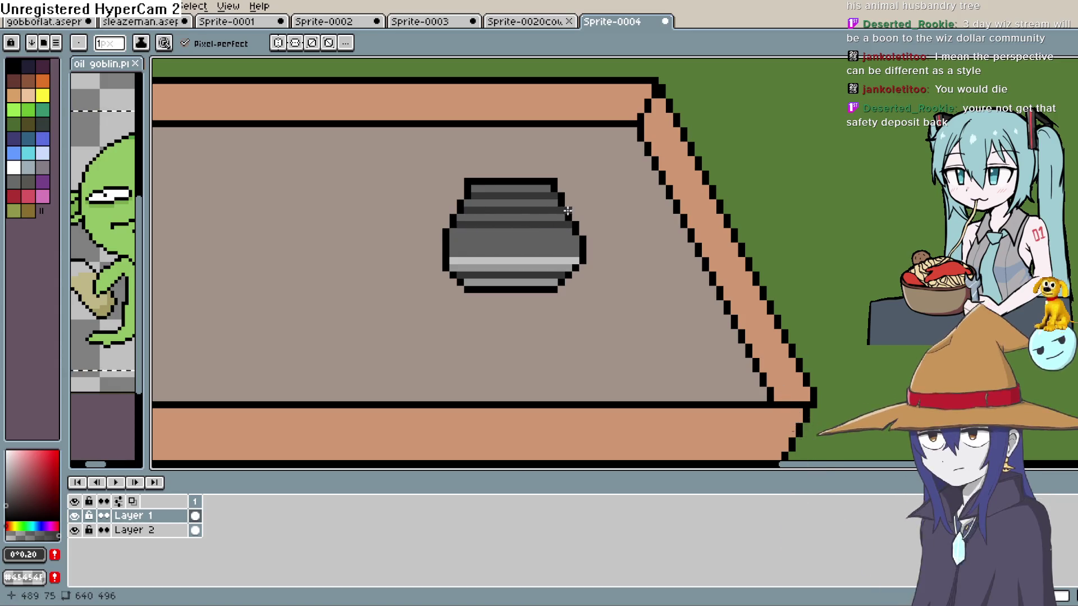
left_click_drag(451, 242, 572, 241)
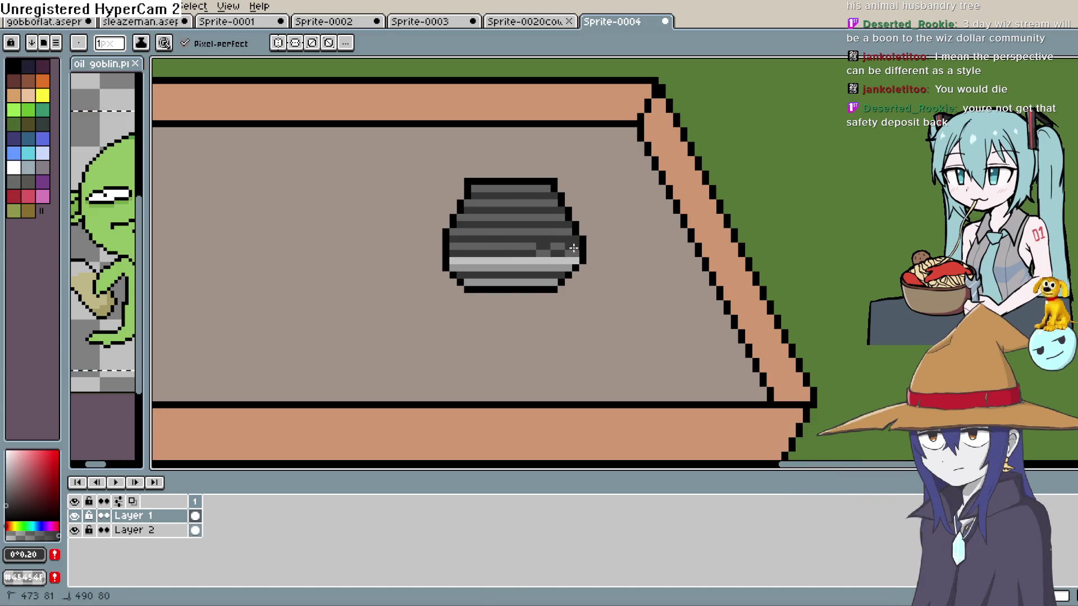
left_click_drag(579, 252, 466, 253)
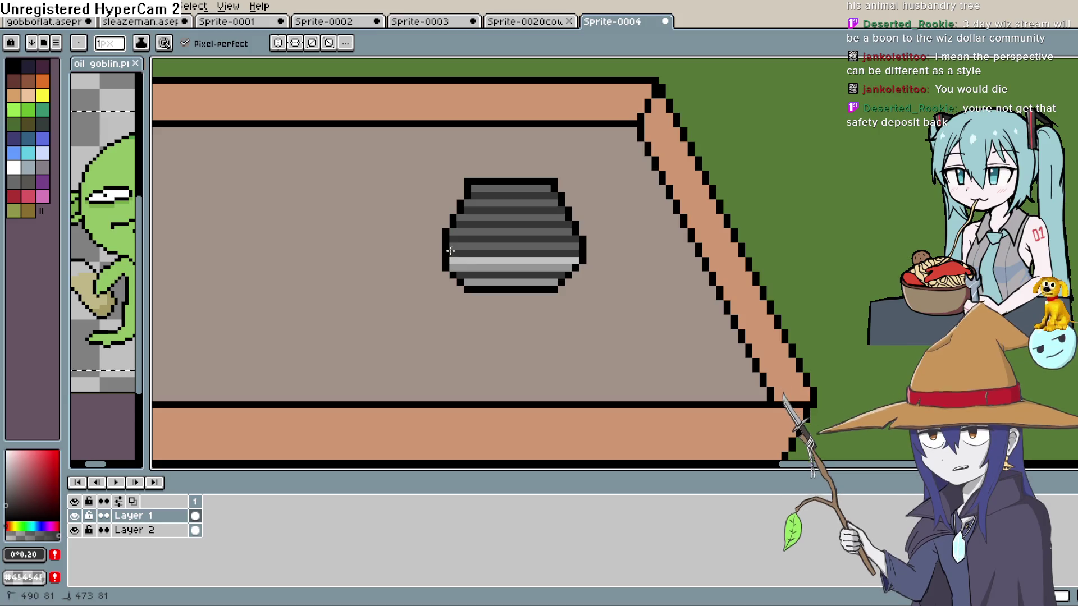
scroll(619, 180, "down", 3)
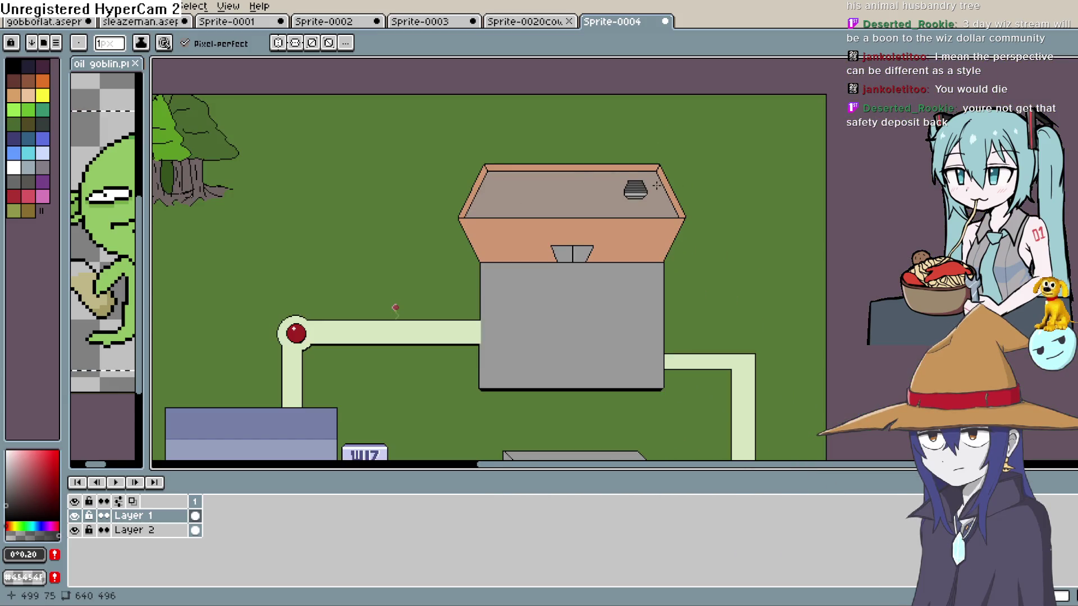
scroll(647, 194, "up", 2)
scroll(646, 195, "up", 1)
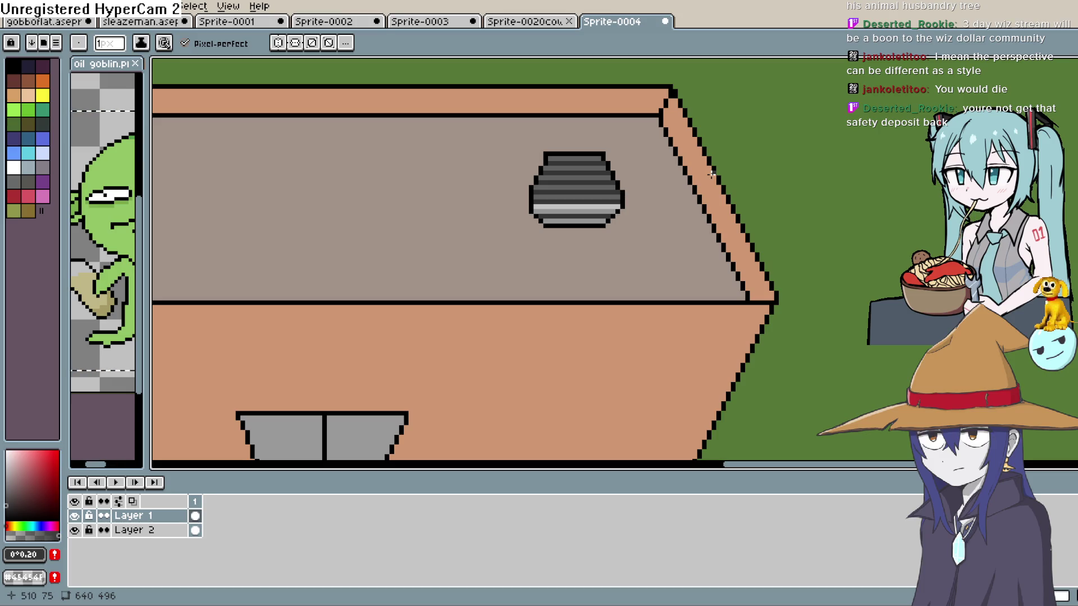
key("h")
left_click_drag(577, 249, 582, 249)
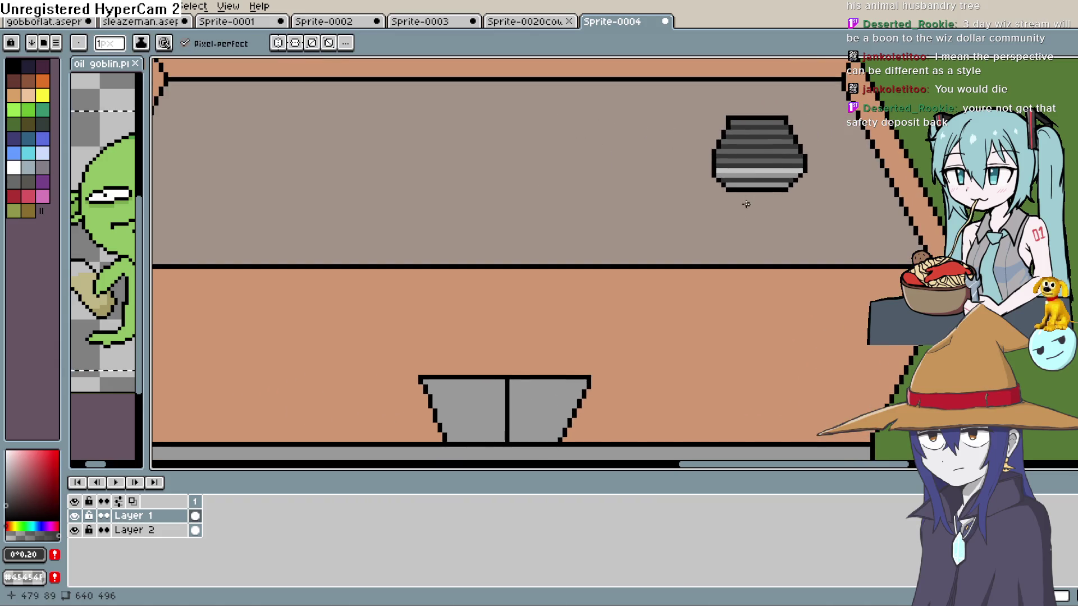
scroll(746, 204, "down", 5)
mouse_move(813, 311)
left_mouse_down()
mouse_move(773, 231)
mouse_move(747, 238)
mouse_move(768, 211)
left_mouse_up()
scroll(756, 223, "up", 2)
mouse_move(595, 304)
left_mouse_down()
mouse_move(655, 224)
mouse_move(609, 363)
mouse_move(621, 306)
left_mouse_up()
mouse_move(672, 255)
left_mouse_down()
mouse_move(621, 180)
mouse_move(568, 257)
mouse_move(583, 328)
left_mouse_up()
mouse_move(627, 299)
left_mouse_down()
mouse_move(756, 233)
mouse_move(753, 271)
mouse_move(769, 270)
mouse_move(787, 151)
mouse_move(756, 219)
mouse_move(770, 229)
left_mouse_up()
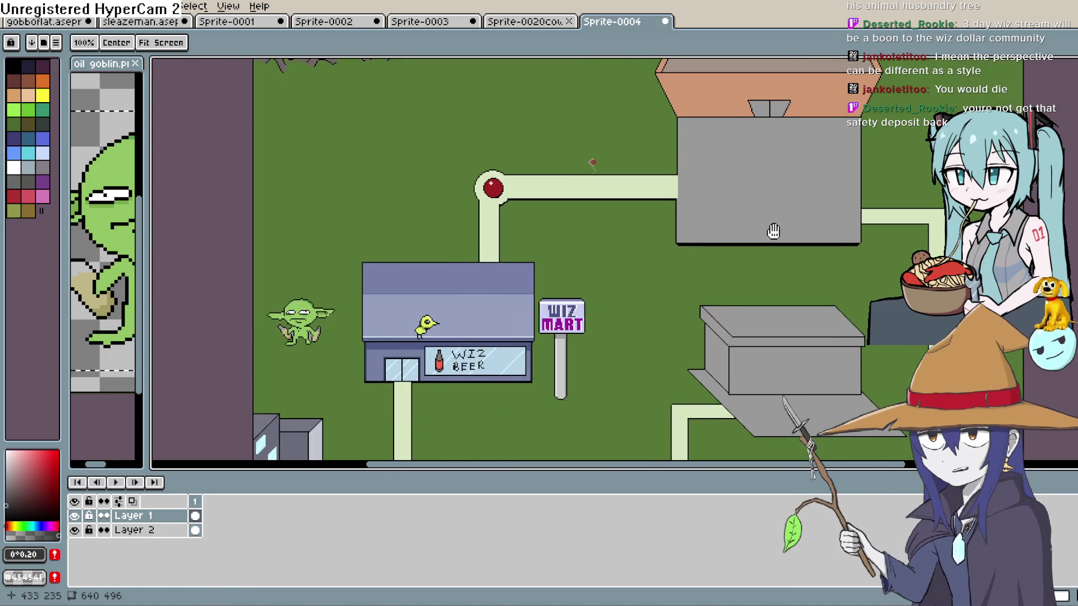
left_click_drag(563, 300, 544, 364)
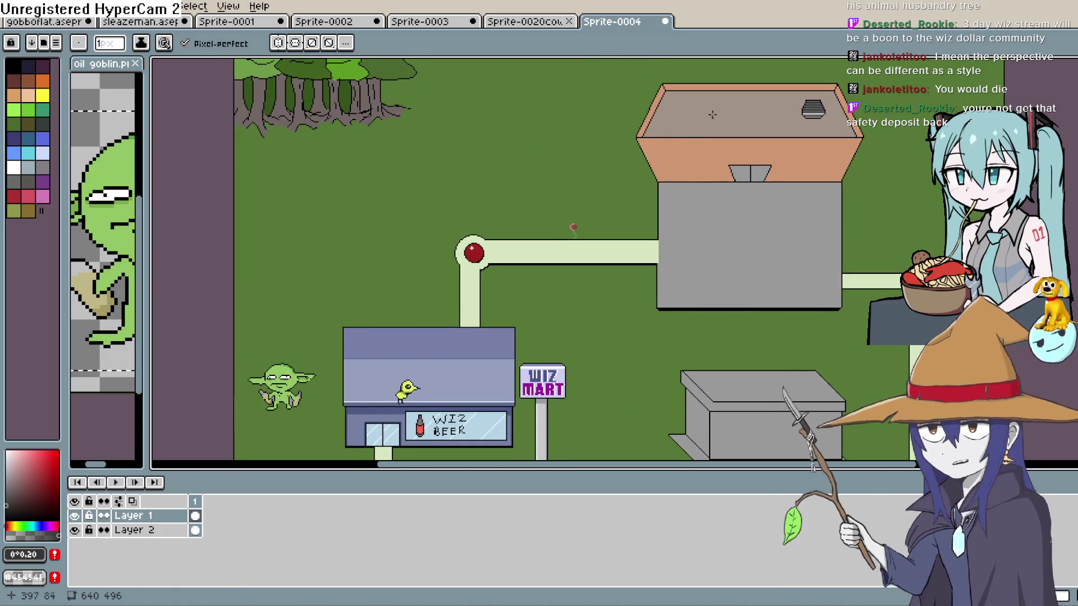
mouse_move(649, 284)
left_mouse_down()
mouse_move(677, 235)
mouse_move(621, 219)
mouse_move(631, 221)
mouse_move(606, 284)
mouse_move(645, 279)
mouse_move(659, 369)
mouse_move(592, 310)
mouse_move(649, 207)
mouse_move(627, 273)
left_mouse_up()
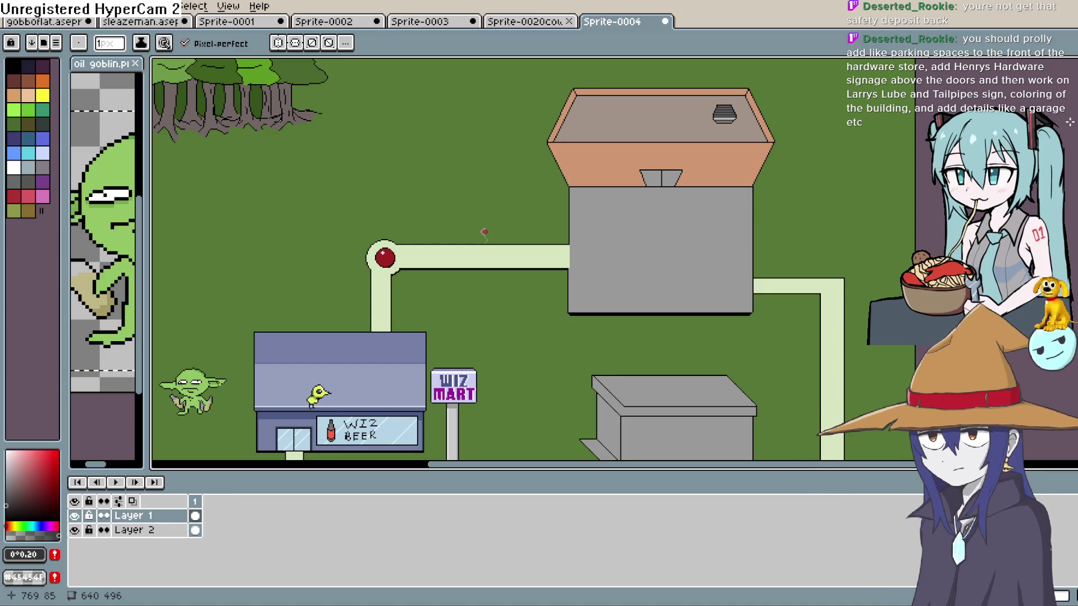
mouse_move(756, 296)
left_mouse_down()
mouse_move(772, 219)
mouse_move(761, 296)
mouse_move(778, 255)
left_mouse_up()
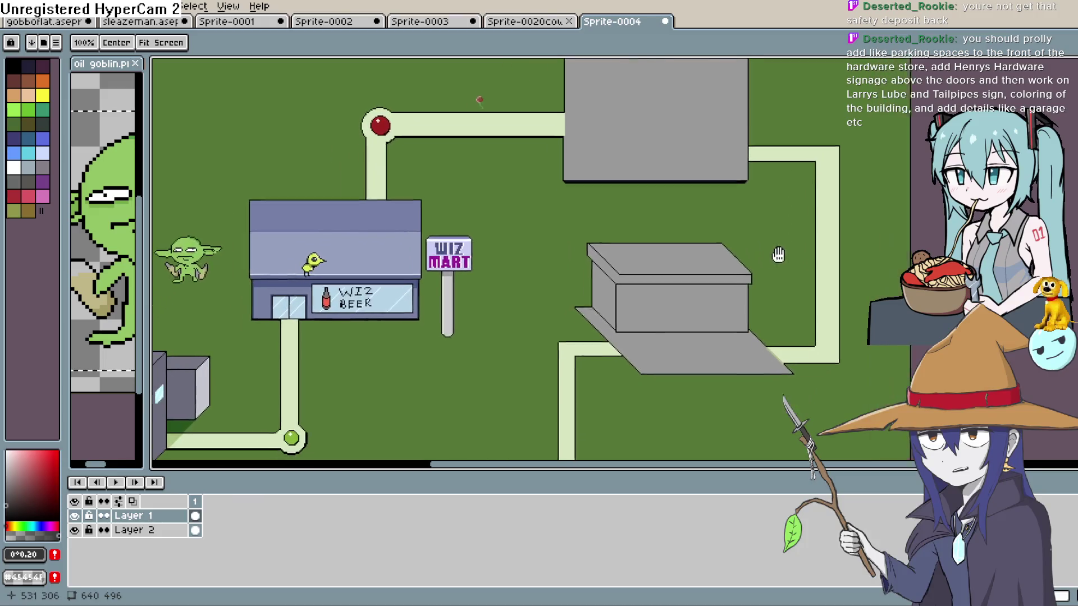
scroll(778, 255, "down", 4)
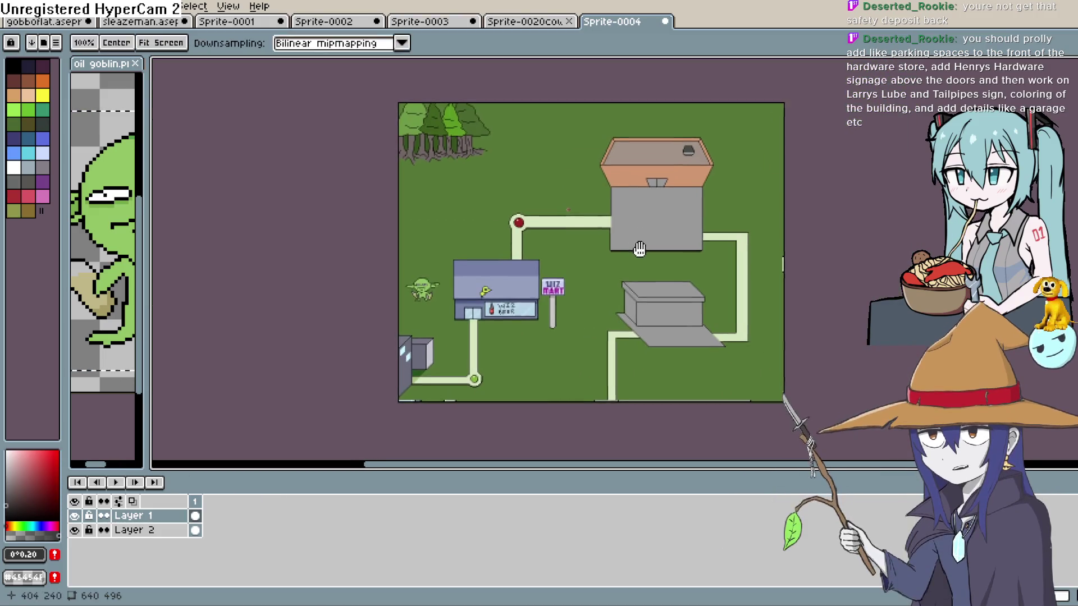
left_click_drag(640, 249, 650, 232)
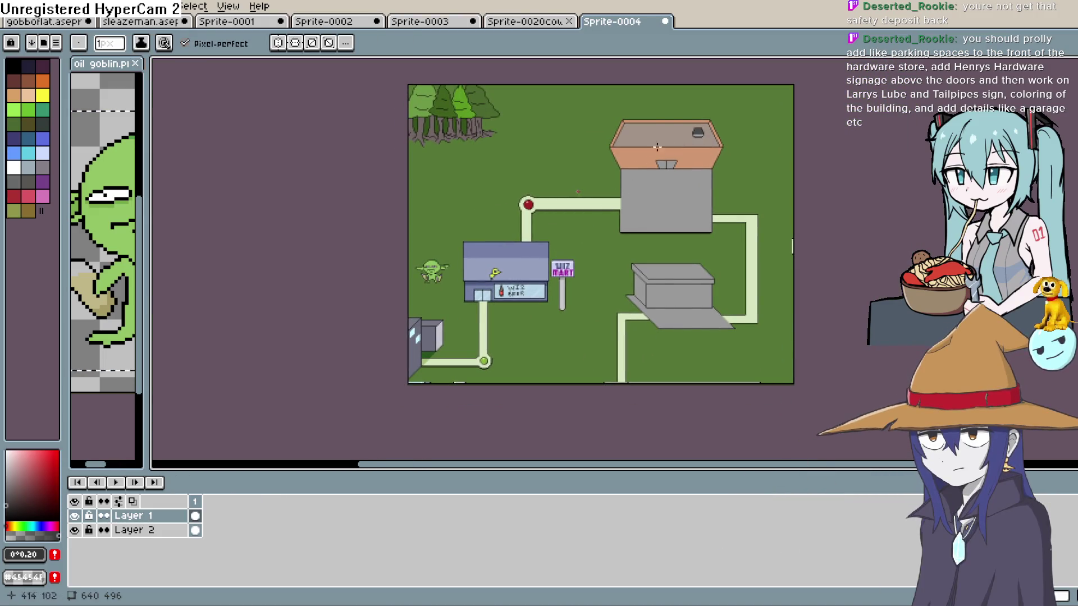
left_click_drag(527, 295, 568, 280)
scroll(568, 281, "up", 4)
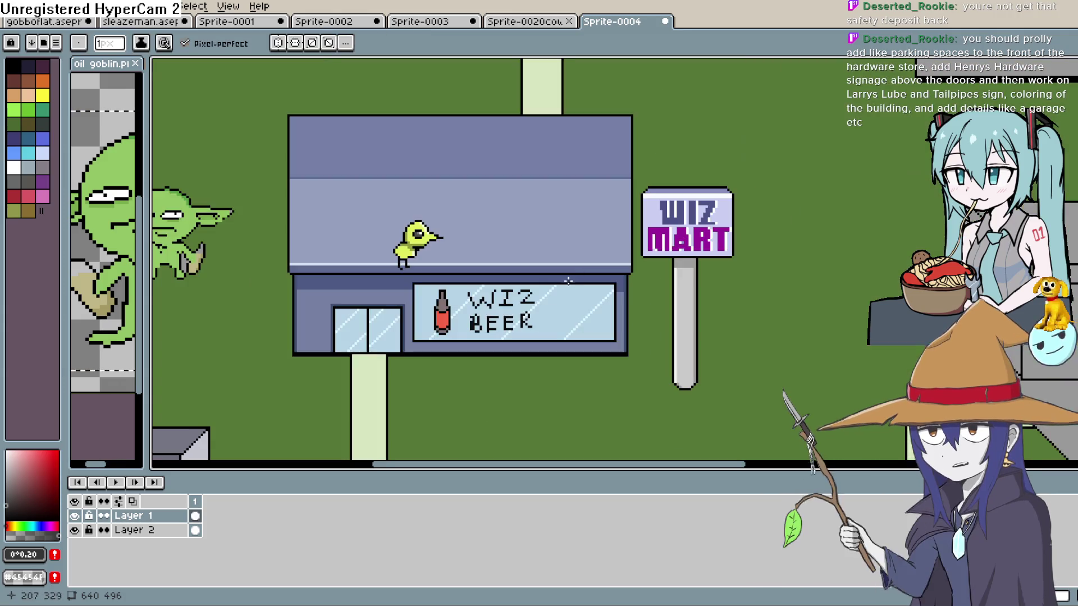
scroll(599, 228, "up", 5)
mouse_move(692, 223)
left_mouse_down()
mouse_move(703, 205)
mouse_move(667, 251)
mouse_move(694, 228)
left_mouse_up()
scroll(703, 205, "down", 3)
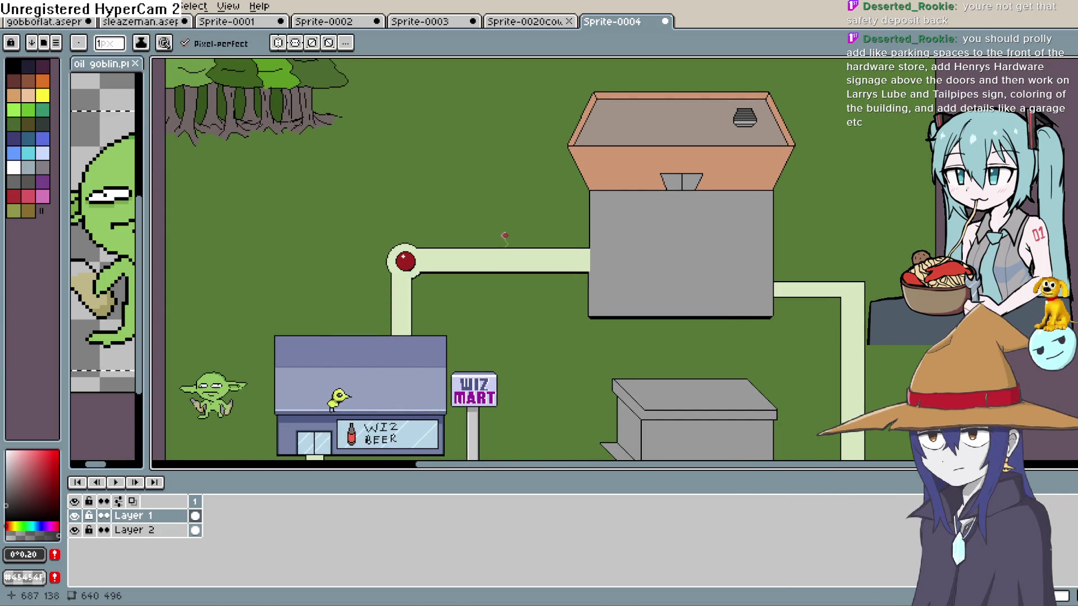
left_click_drag(716, 271, 716, 294)
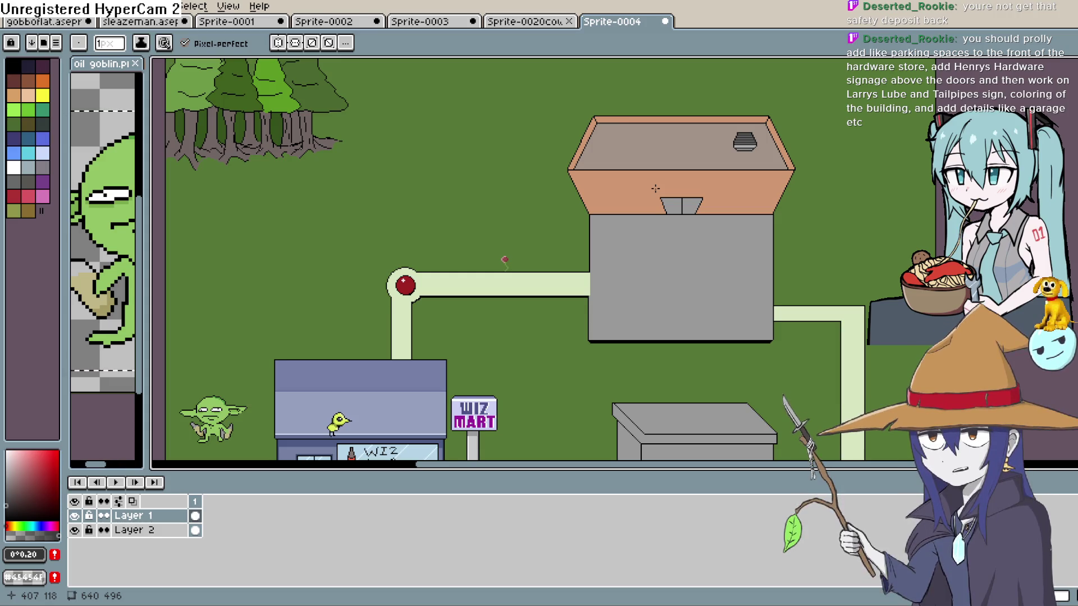
Step: Pan and zoom the town map to bring the lower-right building area into view
mouse_move(665, 291)
left_mouse_down()
mouse_move(601, 284)
mouse_move(622, 276)
left_mouse_up()
scroll(622, 275, "down", 2)
key("b")
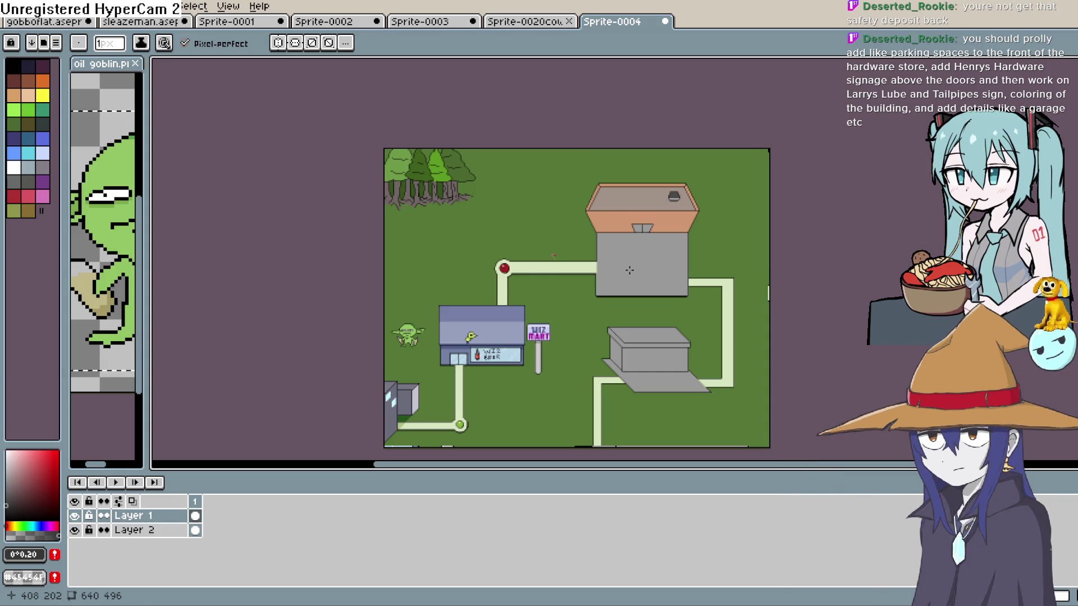
left_click_drag(629, 270, 661, 242)
scroll(692, 345, "up", 1)
mouse_move(693, 345)
left_mouse_down()
mouse_move(881, 278)
mouse_move(693, 326)
left_mouse_up()
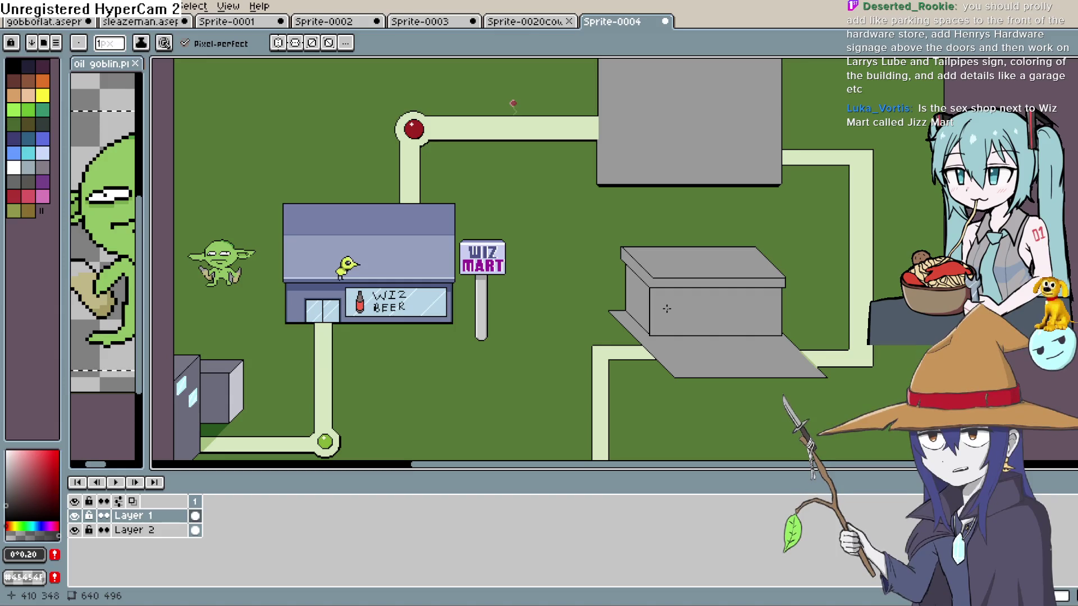
scroll(709, 335, "up", 4)
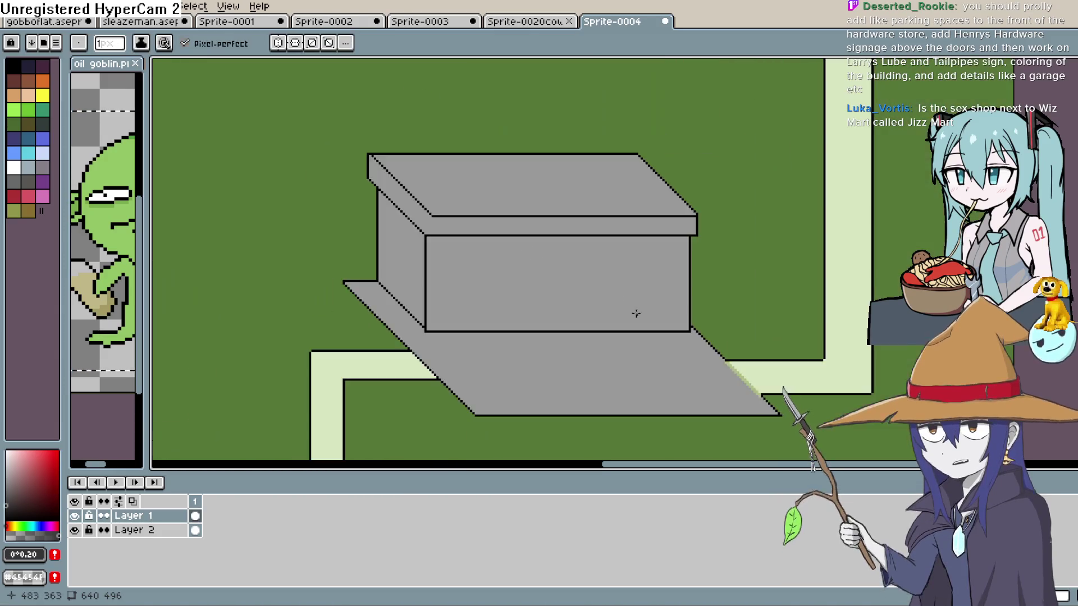
key("i")
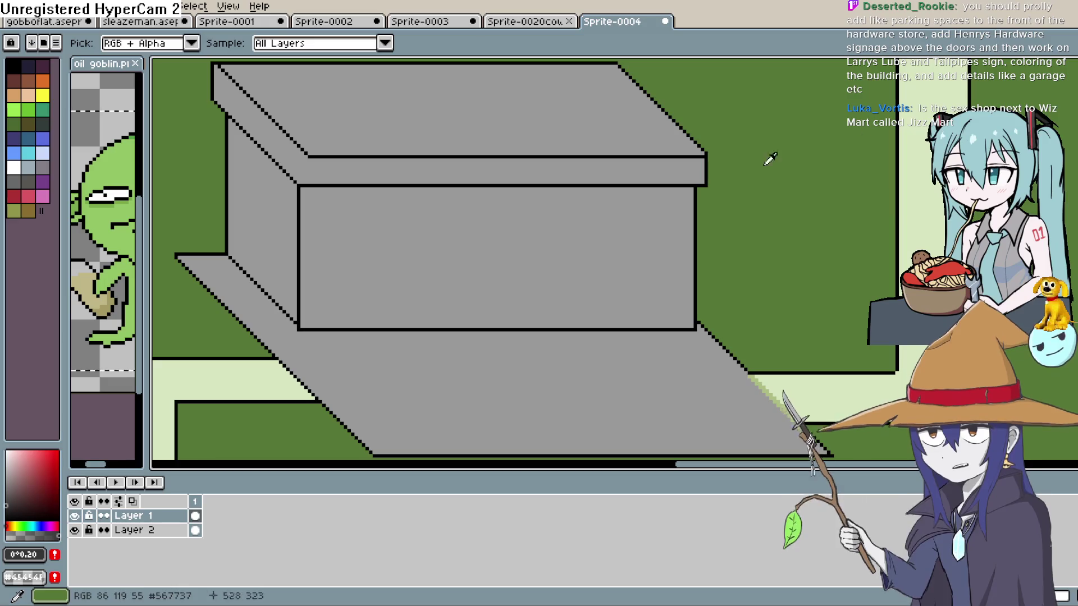
key("b")
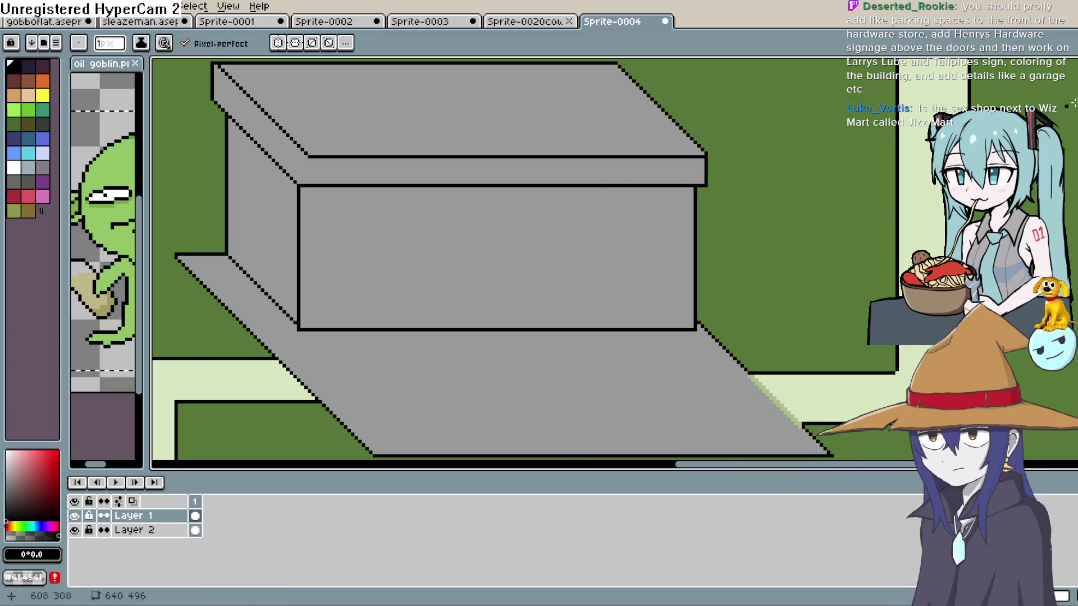
key("ctrl+z")
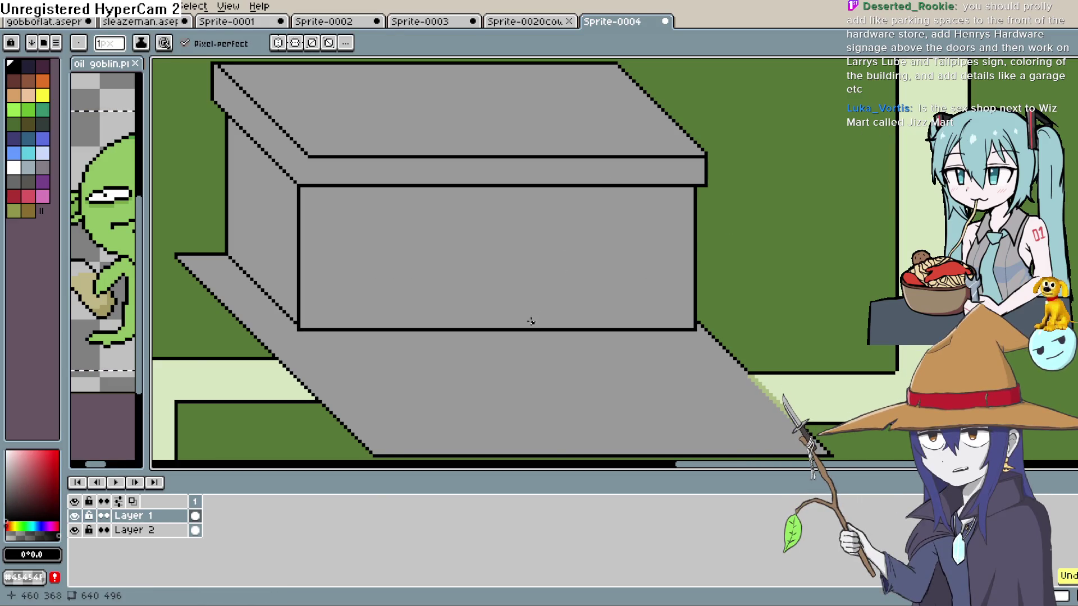
scroll(721, 269, "down", 5)
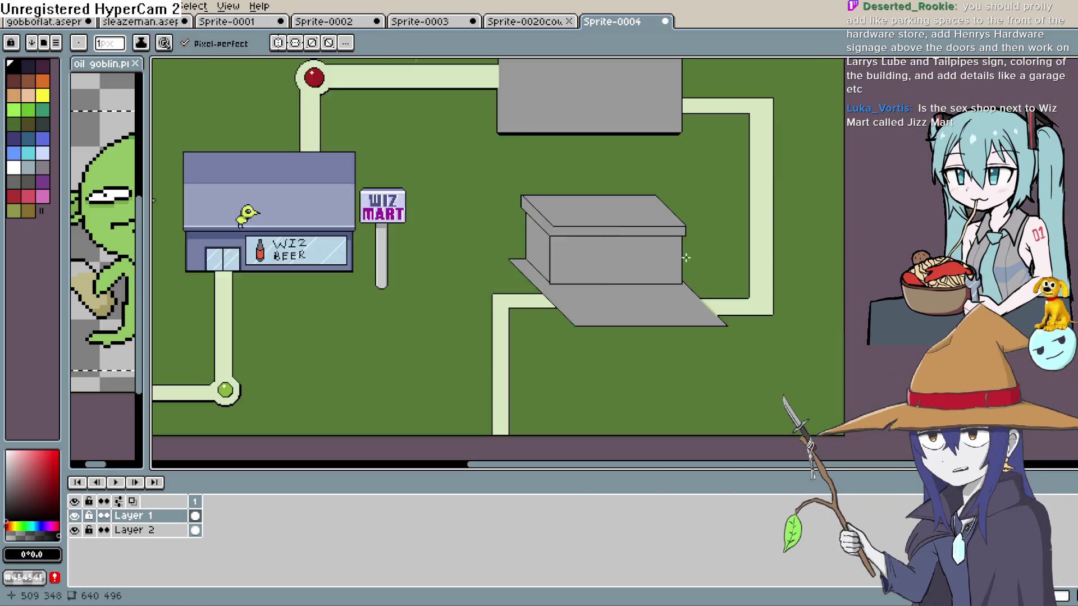
left_click_drag(721, 269, 726, 274)
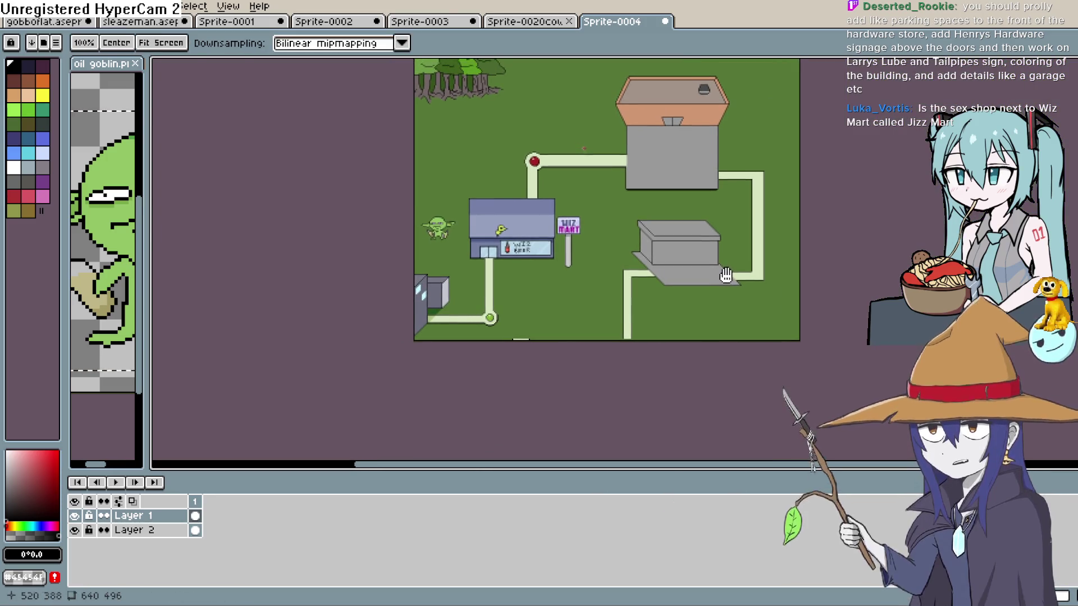
scroll(721, 282, "up", 2)
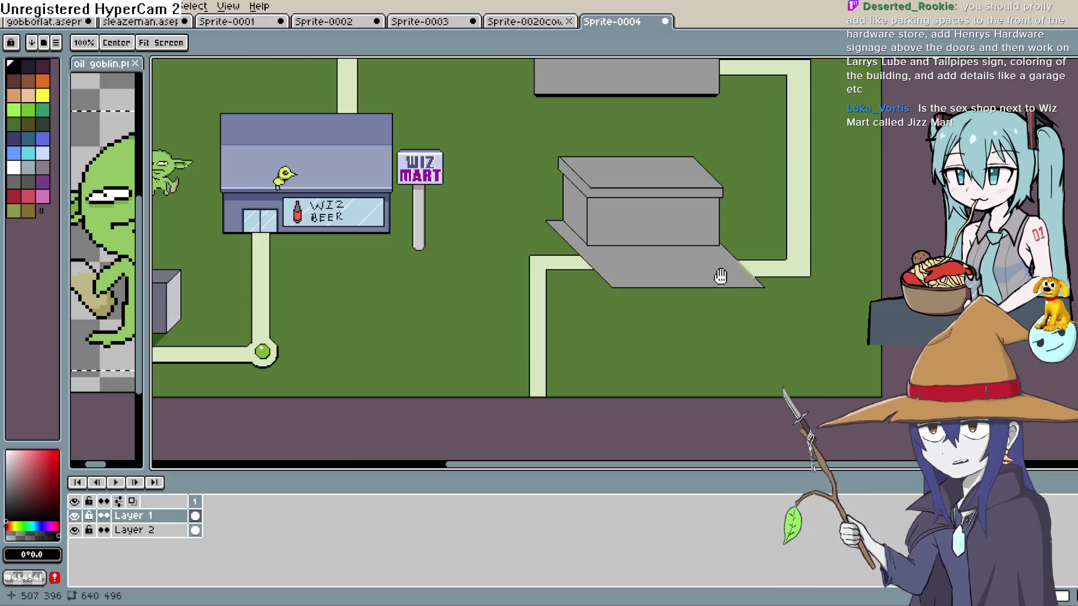
left_click_drag(715, 281, 676, 375)
scroll(712, 279, "down", 2)
scroll(712, 280, "up", 3)
scroll(676, 375, "down", 4)
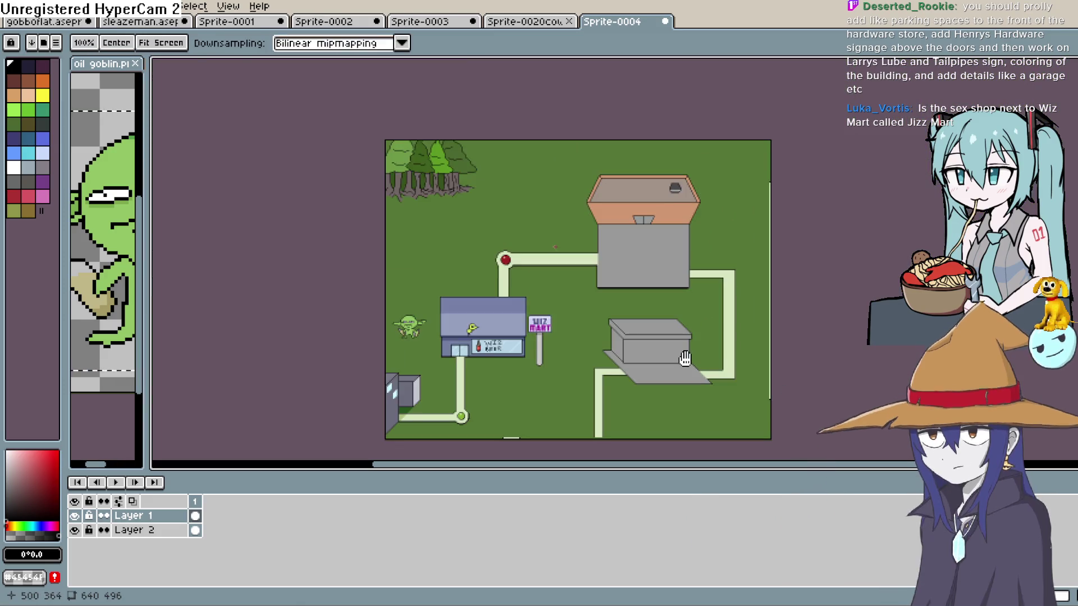
scroll(685, 359, "up", 2)
mouse_move(688, 335)
left_mouse_down()
mouse_move(687, 362)
mouse_move(689, 342)
left_mouse_up()
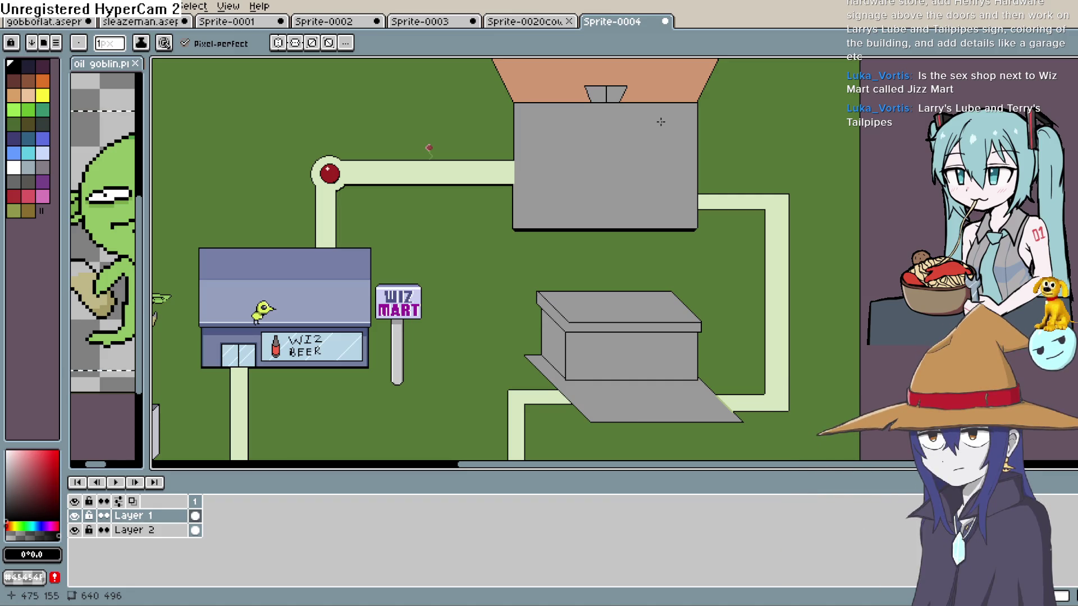
mouse_move(668, 247)
left_mouse_down()
mouse_move(798, 312)
mouse_move(796, 388)
mouse_move(705, 242)
mouse_move(699, 270)
mouse_move(632, 334)
mouse_move(651, 359)
mouse_move(647, 402)
left_mouse_up()
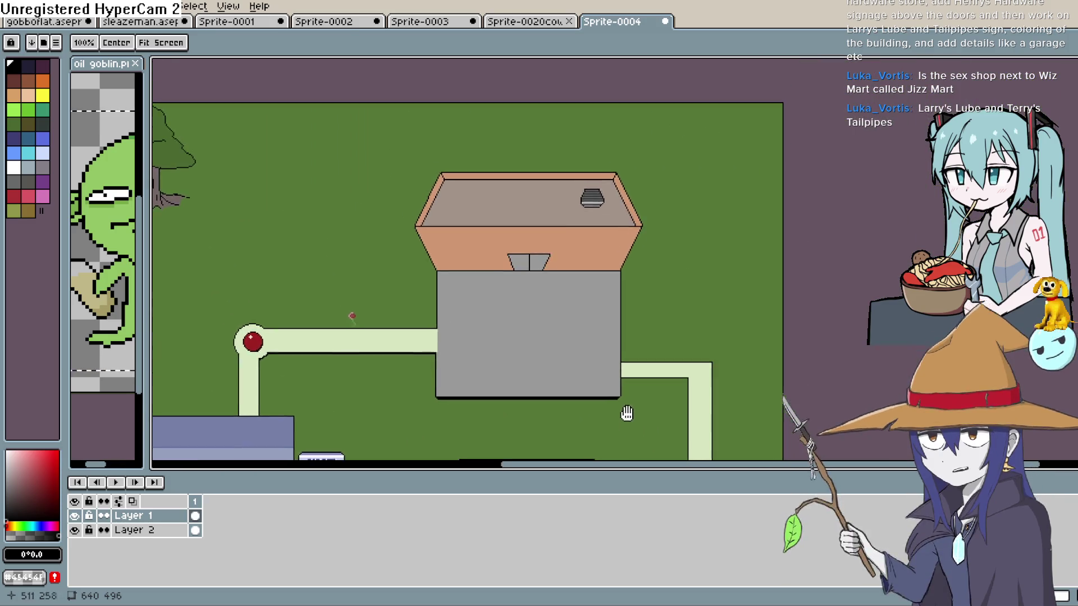
Step: Bring the roof vent into view and undo the last stray stroke on the roof
scroll(625, 411, "down", 2)
scroll(617, 320, "up", 5)
mouse_move(680, 307)
left_mouse_down()
mouse_move(640, 368)
mouse_move(638, 345)
mouse_move(582, 296)
left_mouse_up()
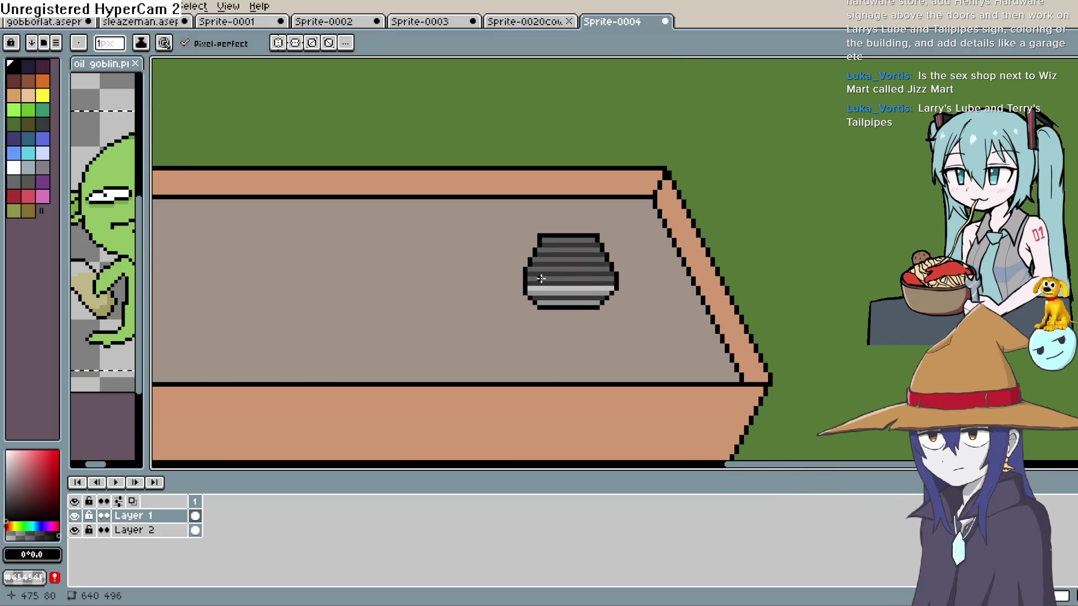
key("ctrl+z")
Step: Inspect the striped vent close-up, then zoom out toward the Wiz Mart area
scroll(618, 286, "down", 4)
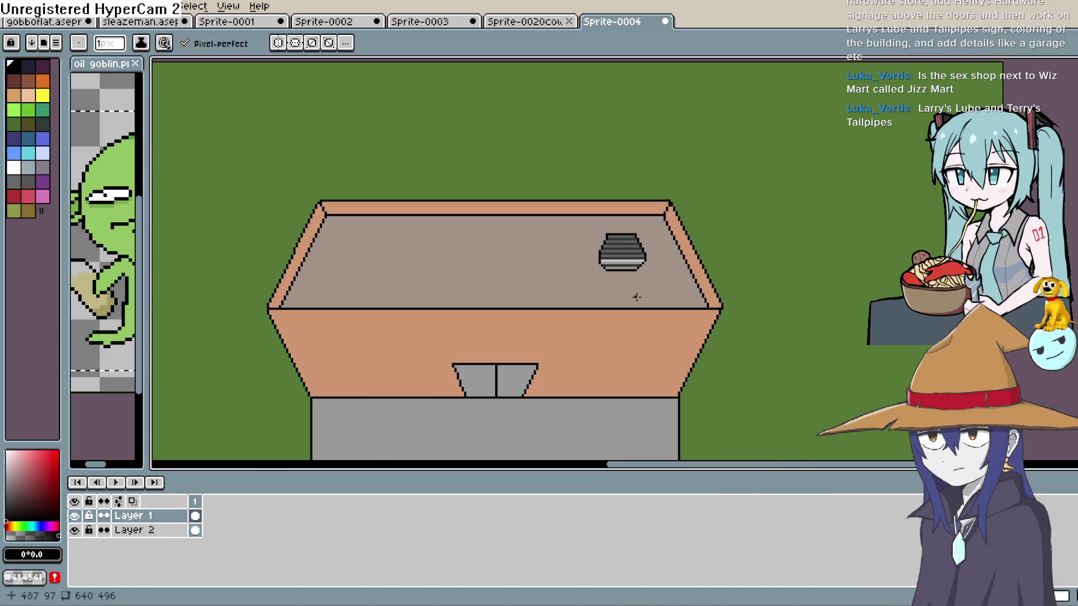
scroll(662, 278, "up", 4)
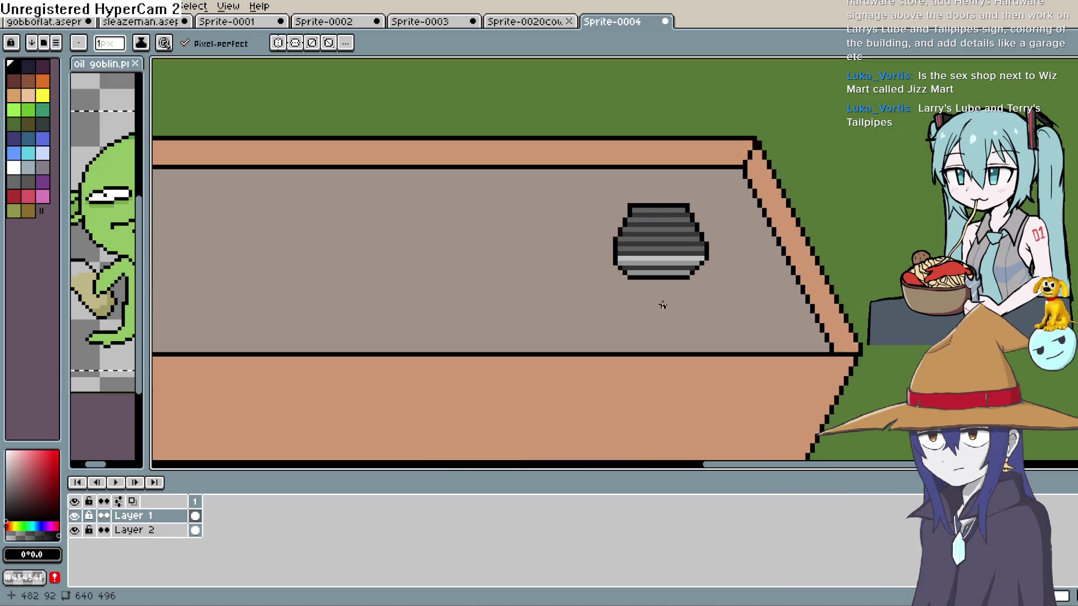
scroll(662, 305, "up", 3)
mouse_move(663, 296)
left_mouse_down()
mouse_move(594, 379)
mouse_move(613, 351)
left_mouse_up()
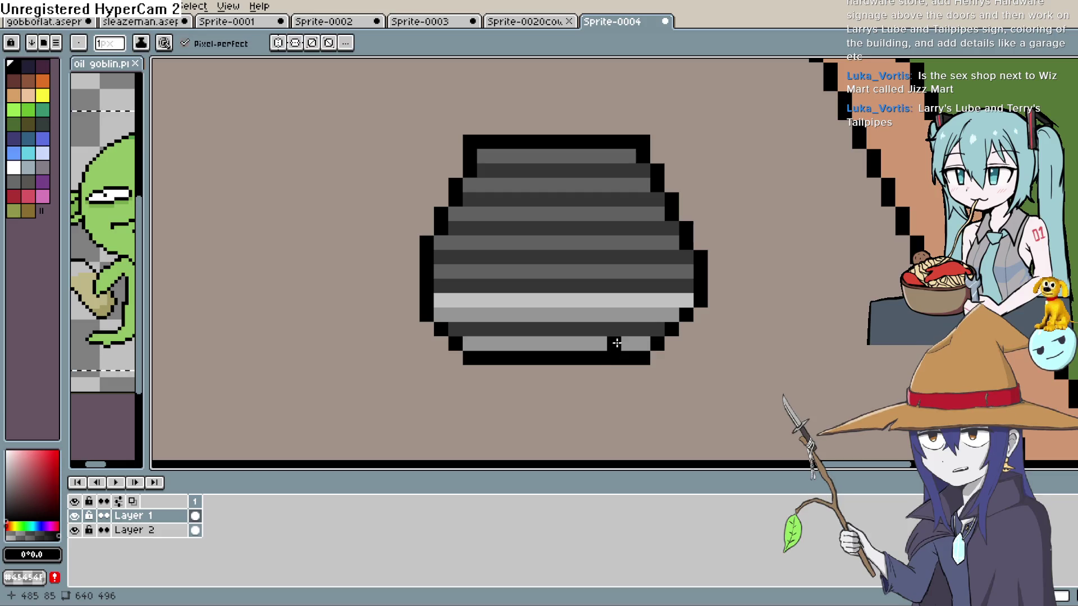
left_click_drag(611, 281, 614, 313)
scroll(614, 317, "down", 2)
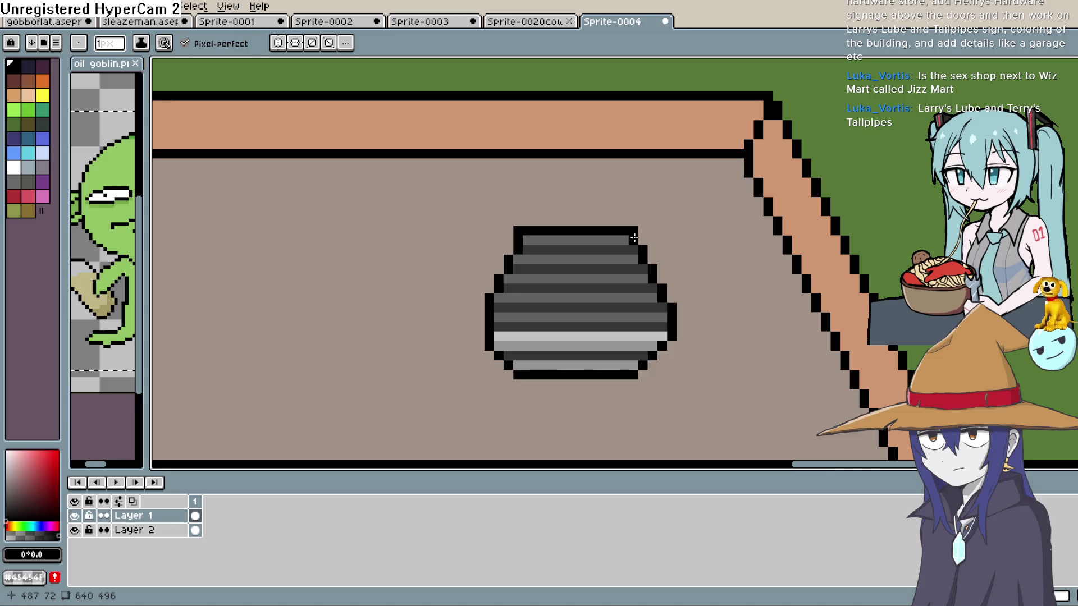
left_click_drag(533, 350, 739, 243)
scroll(773, 290, "down", 2)
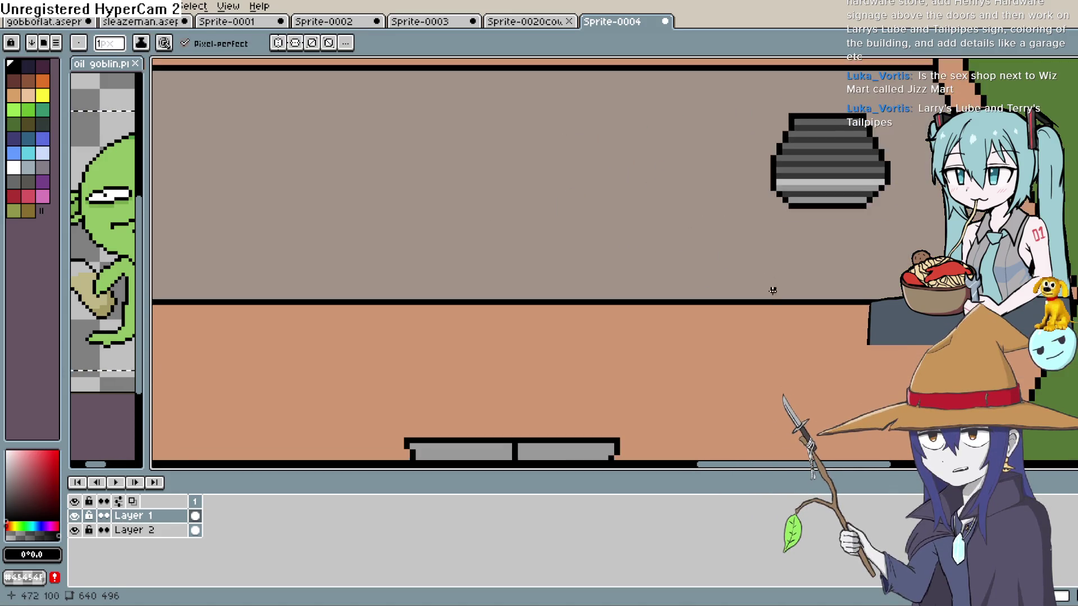
scroll(773, 291, "down", 2)
mouse_move(679, 373)
left_mouse_down()
mouse_move(630, 221)
mouse_move(688, 235)
mouse_move(659, 274)
mouse_move(709, 270)
mouse_move(587, 201)
mouse_move(667, 246)
mouse_move(599, 344)
left_mouse_up()
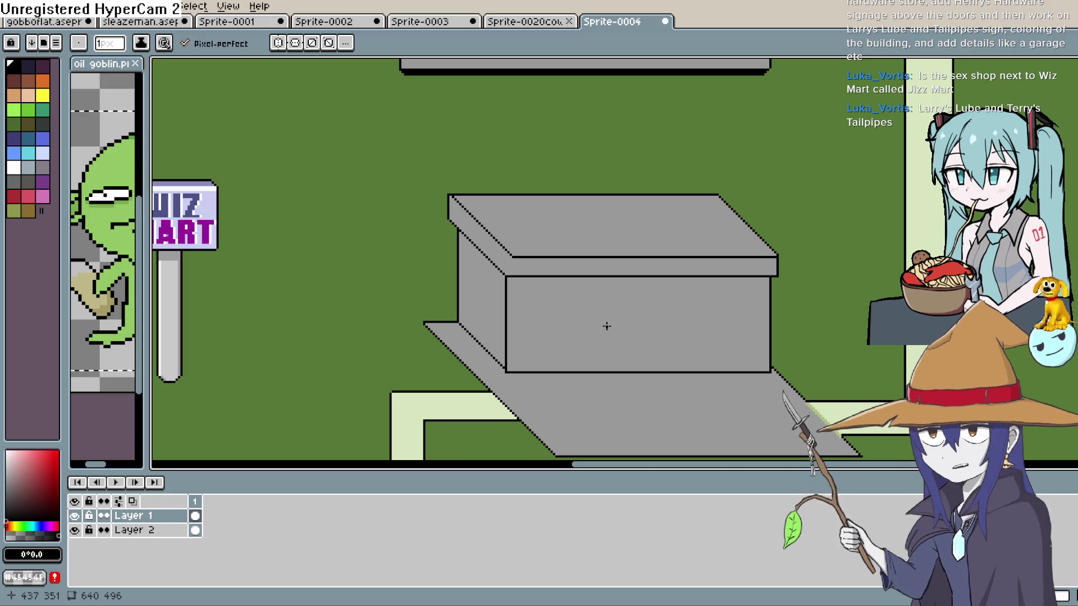
key("space")
mouse_move(603, 331)
left_mouse_down()
mouse_move(602, 309)
mouse_move(614, 304)
left_mouse_up()
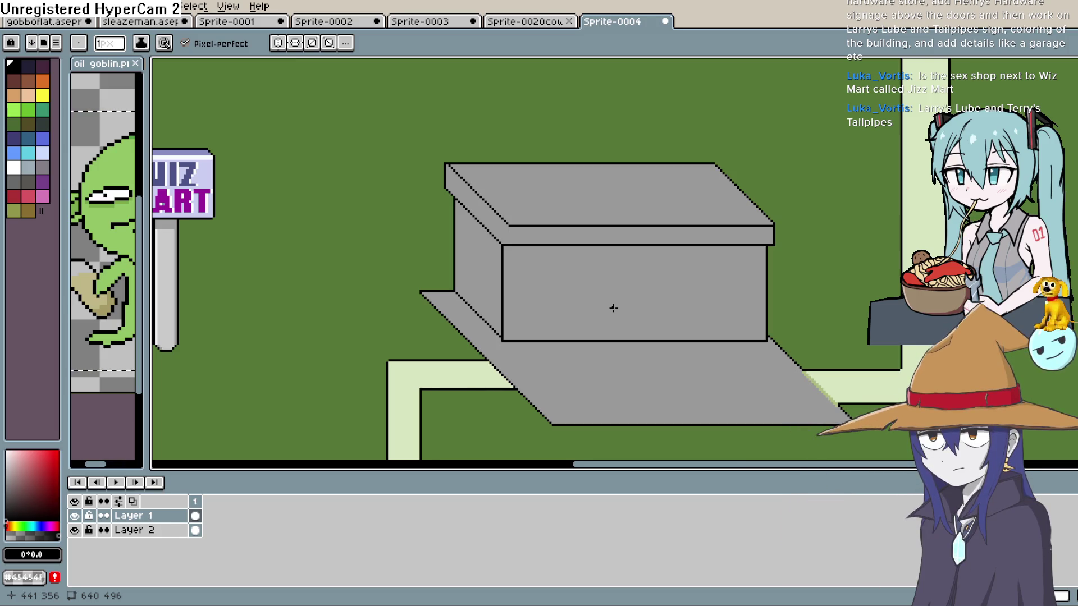
scroll(613, 308, "down", 5)
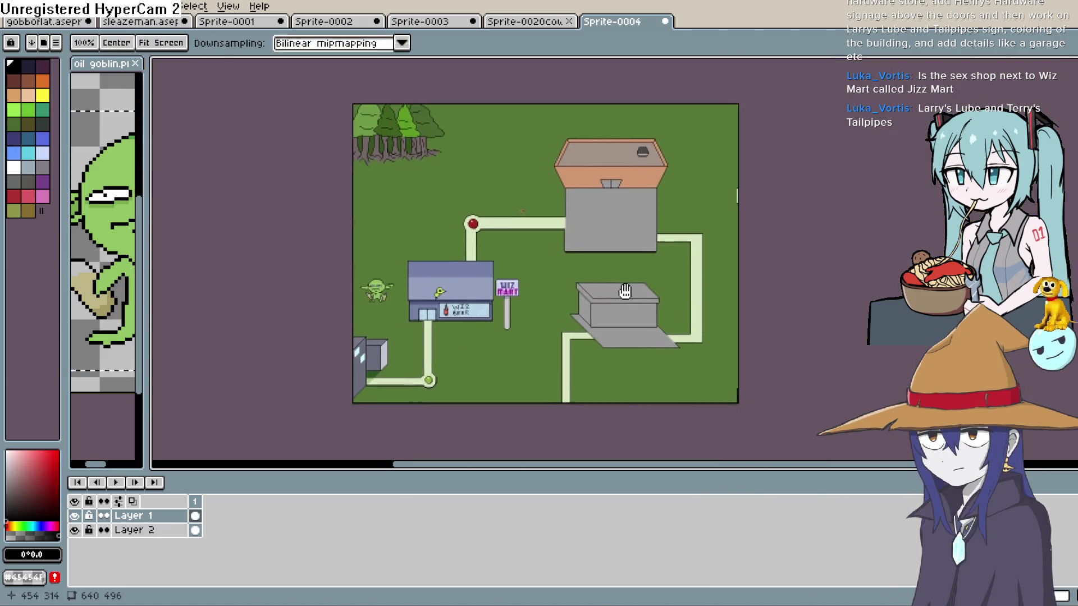
scroll(625, 291, "up", 5)
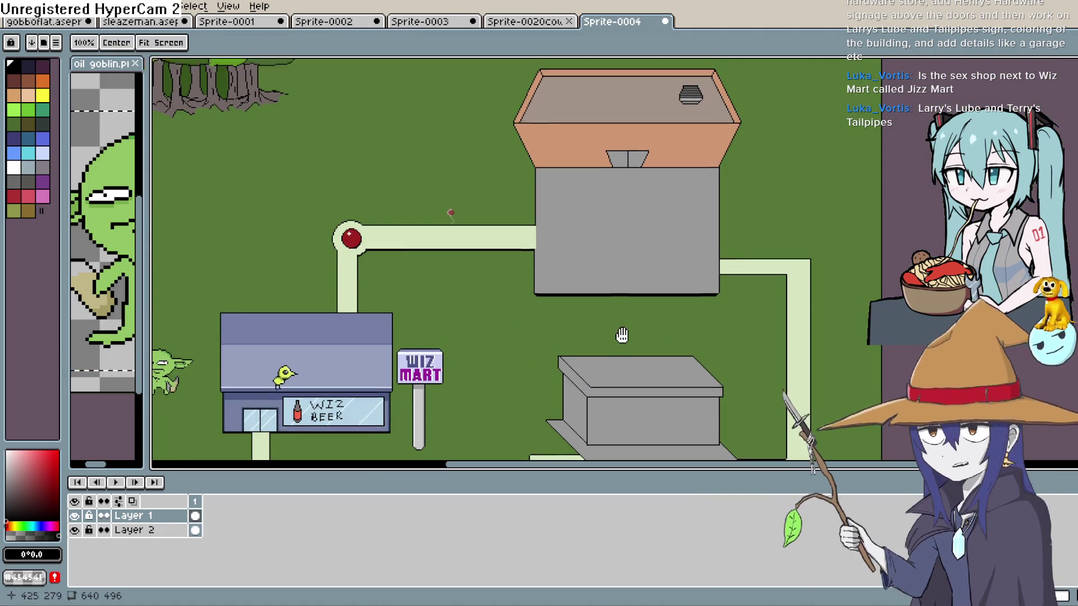
left_click_drag(621, 335, 633, 278)
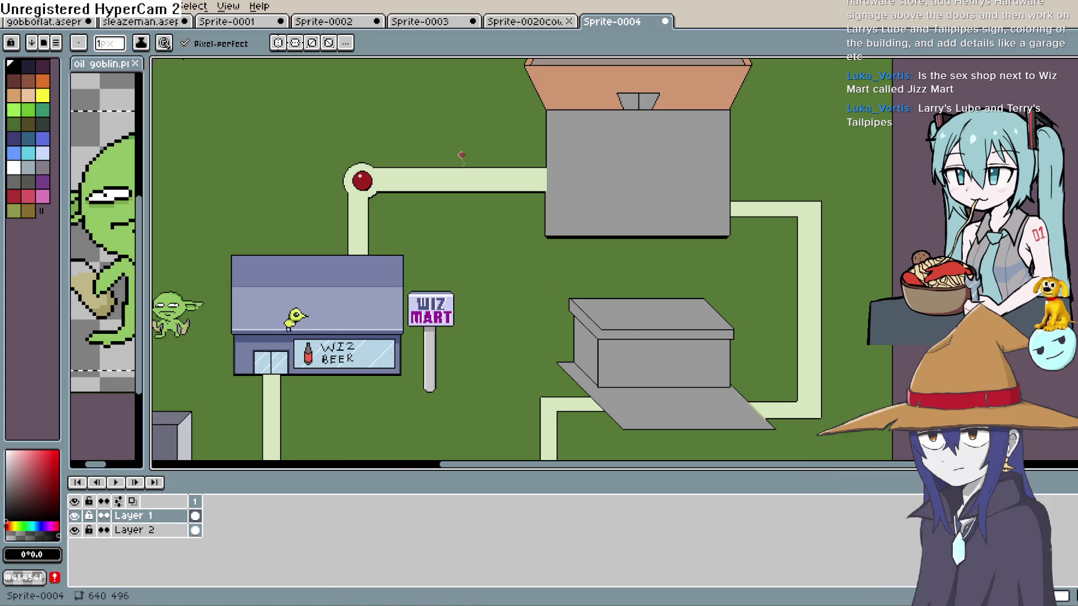
key("alt+Tab")
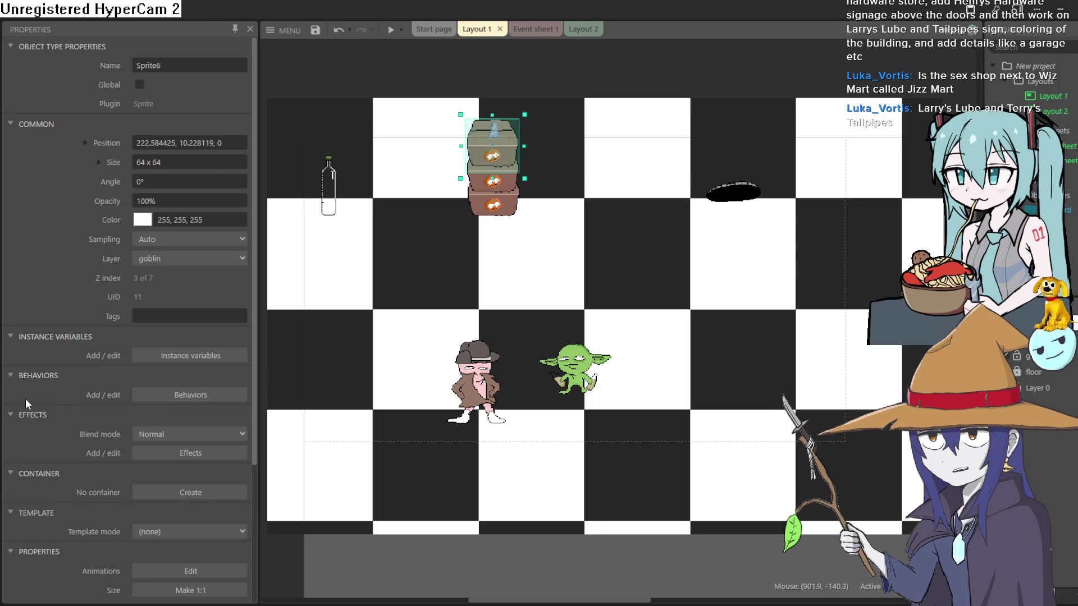
Step: Select the black oval sprite, Sprite7, in Construct 3's Layout 1
mouse_move(507, 369)
left_mouse_down()
mouse_move(567, 400)
mouse_move(605, 376)
mouse_move(724, 374)
mouse_move(502, 362)
mouse_move(503, 374)
left_mouse_up()
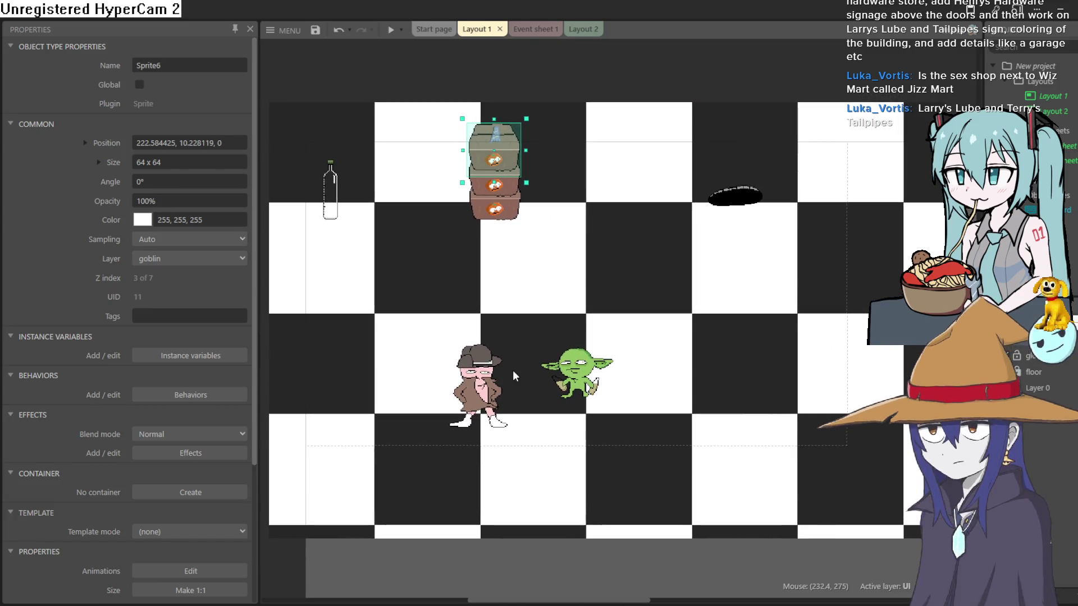
left_click(737, 197)
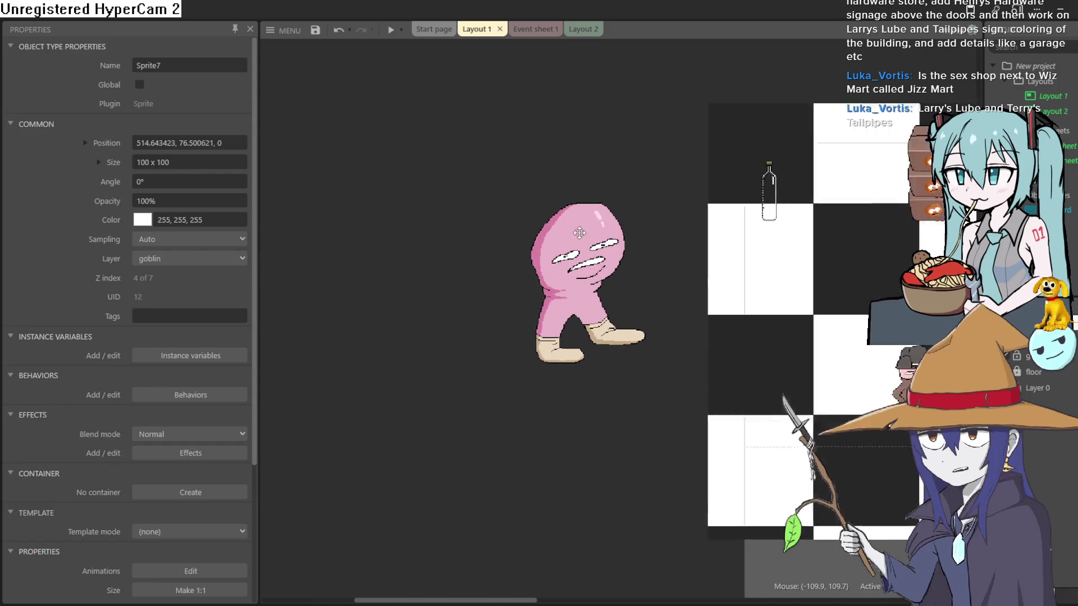
mouse_move(737, 198)
left_mouse_down()
mouse_move(630, 231)
mouse_move(729, 243)
mouse_move(741, 257)
mouse_move(265, 318)
mouse_move(353, 372)
left_mouse_up()
scroll(470, 224, "up", 3)
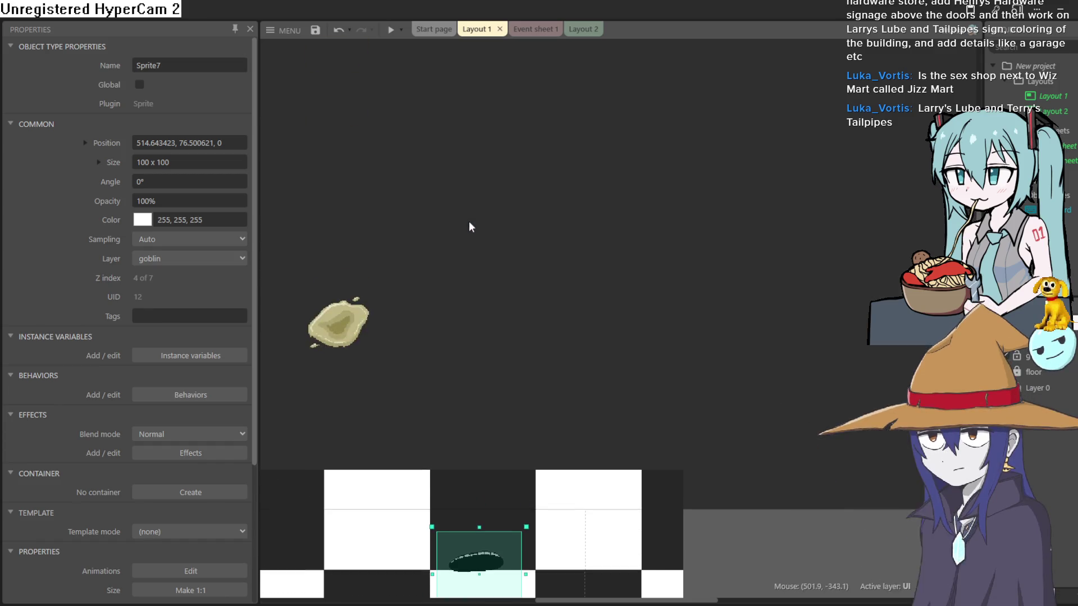
Step: Deselect the sprite to show layout settings and frame the goblin, characters and crates
left_click(526, 333)
mouse_move(526, 333)
left_mouse_down()
mouse_move(472, 348)
mouse_move(584, 339)
mouse_move(414, 328)
mouse_move(263, 337)
left_mouse_up()
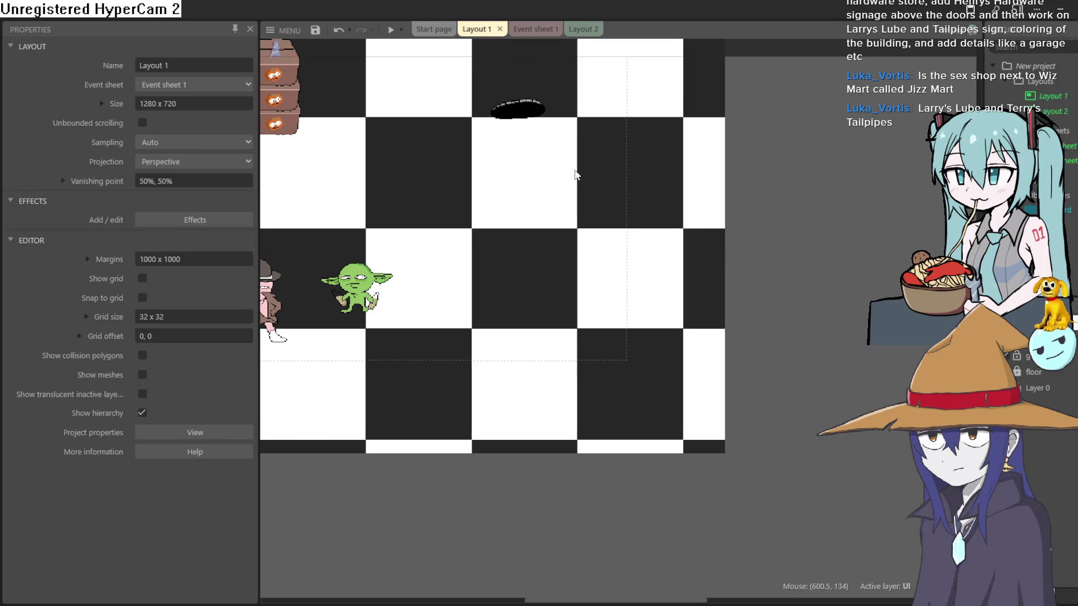
scroll(575, 173, "left", 5)
scroll(594, 178, "down", 5)
scroll(500, 414, "up", 3)
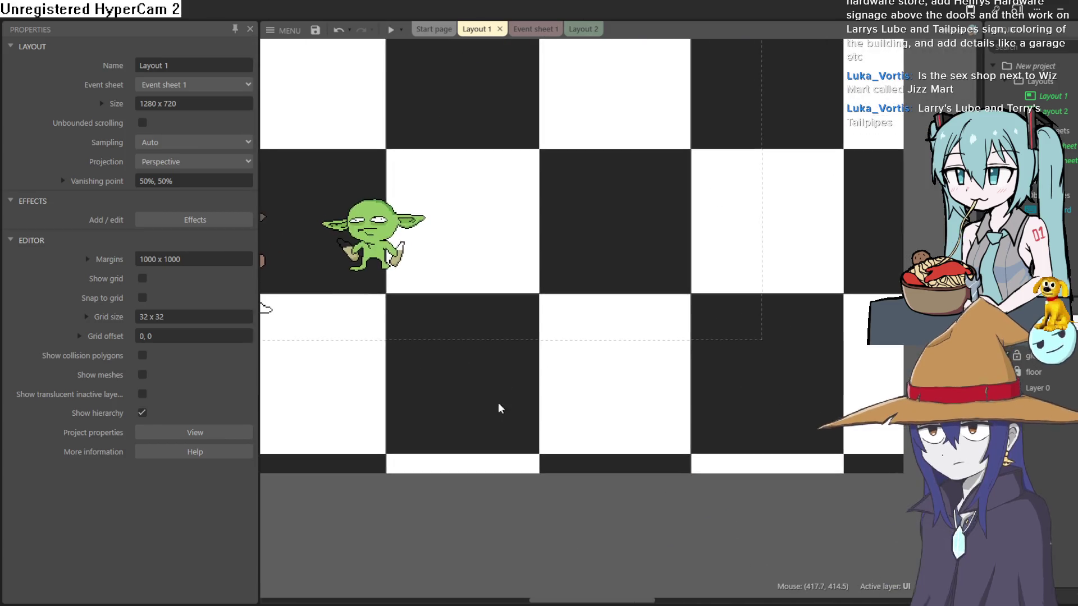
scroll(563, 423, "up", 3)
scroll(534, 339, "up", 3)
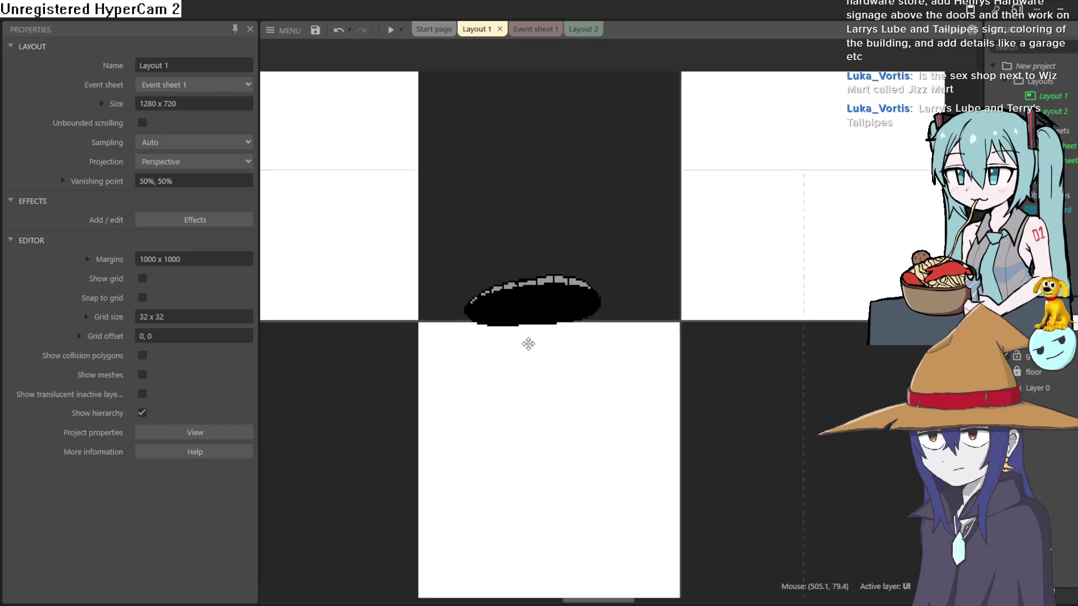
scroll(545, 354, "down", 3)
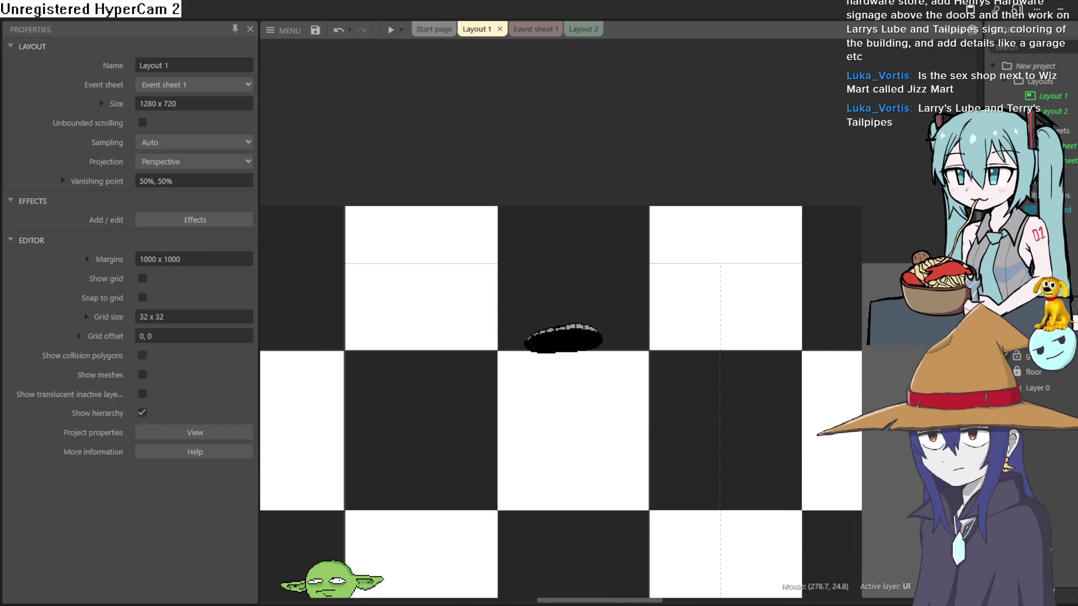
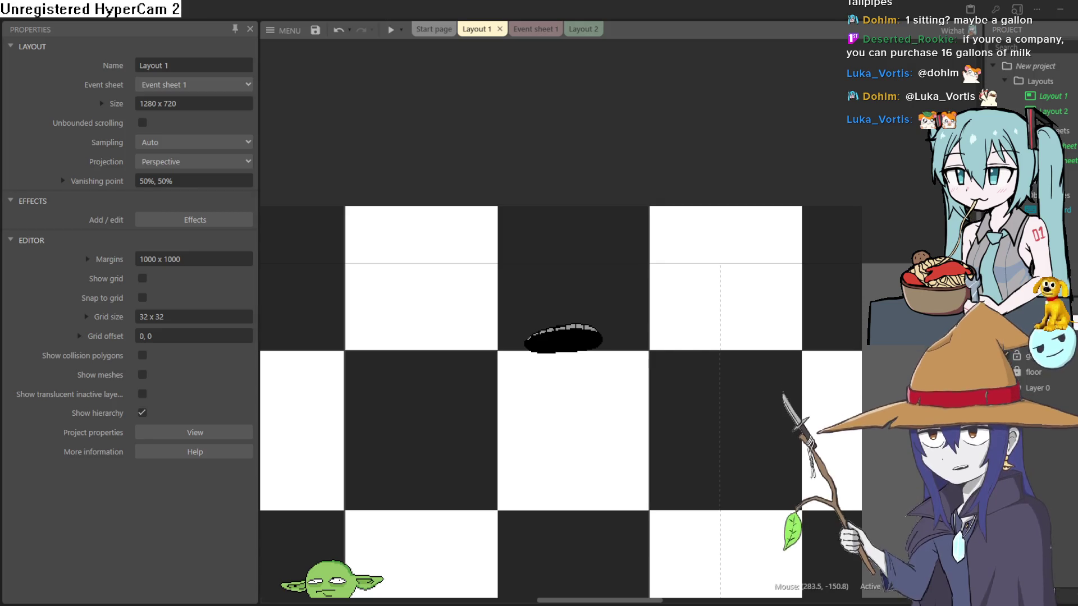
Step: Switch to Aseprite's Sprite-0003 and pan and zoom to frame the trench-coat man beside the jug stack
key("alt+Tab")
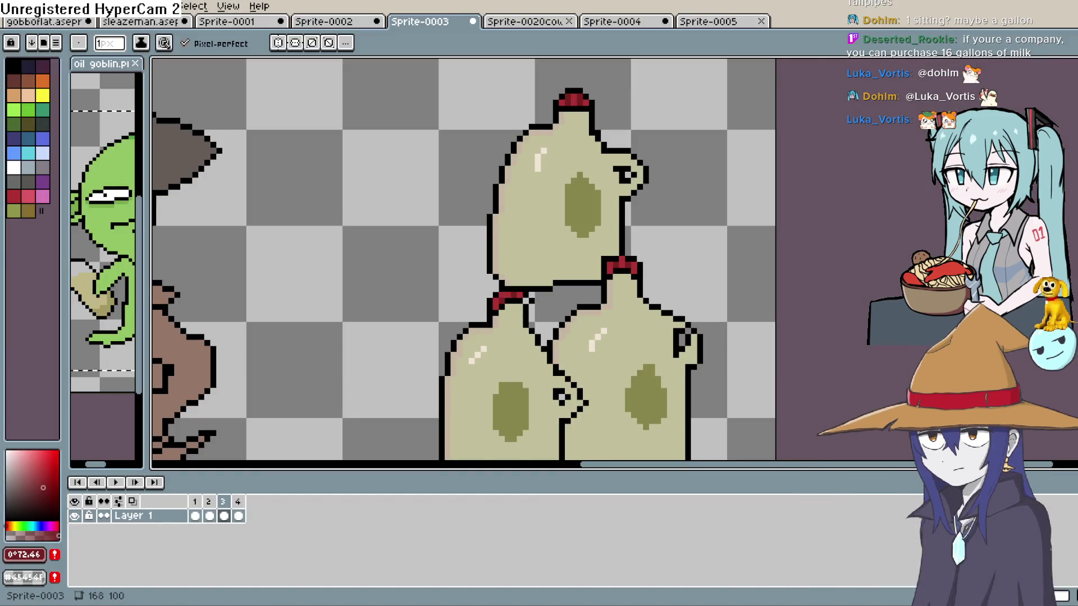
scroll(699, 257, "down", 2)
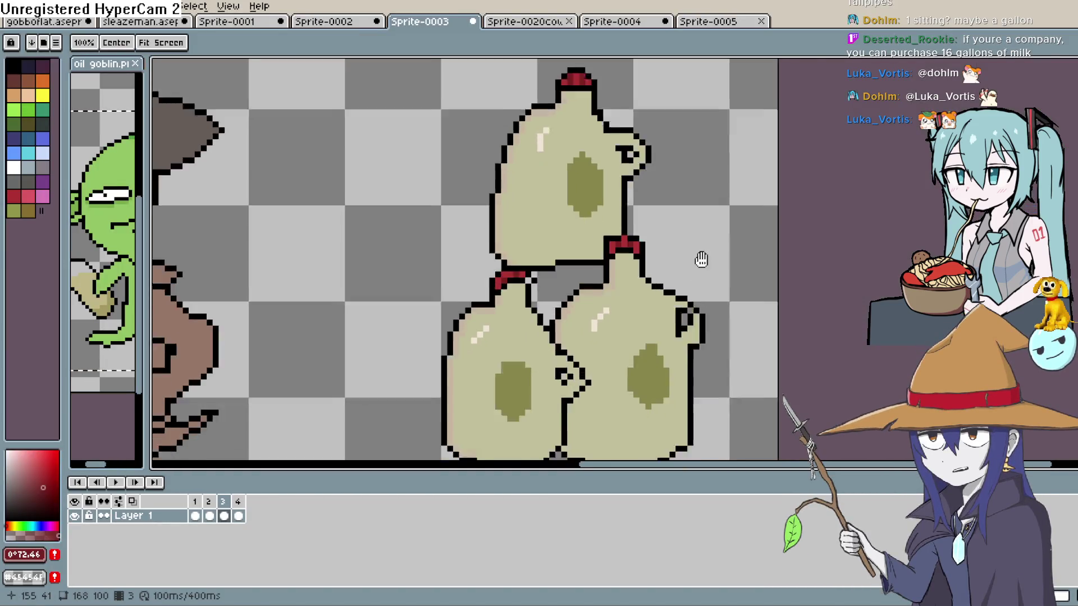
mouse_move(697, 224)
left_mouse_down()
mouse_move(678, 289)
mouse_move(686, 254)
left_mouse_up()
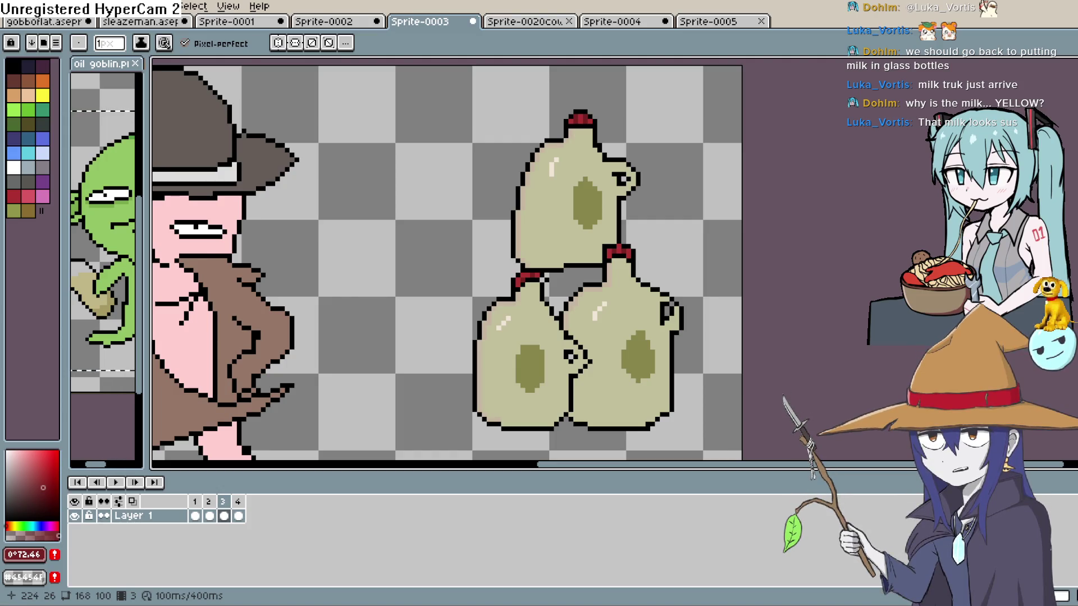
key("z")
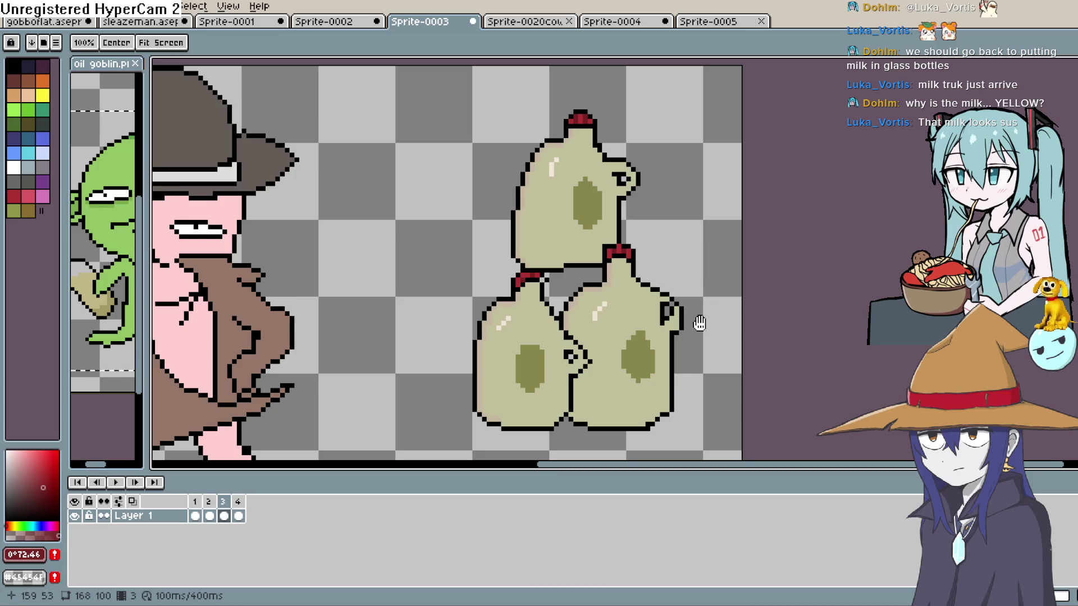
scroll(724, 298, "down", 4)
scroll(722, 300, "up", 1)
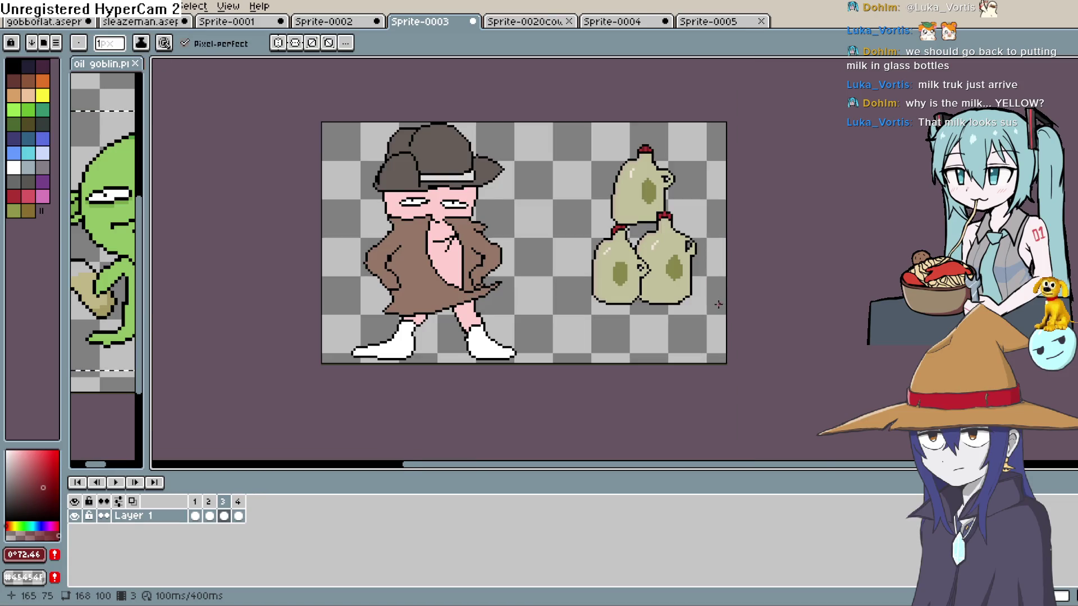
Step: Lasso the stack of three milk jugs and delete them from Sprite-0003
scroll(646, 225, "up", 1)
scroll(594, 164, "down", 1)
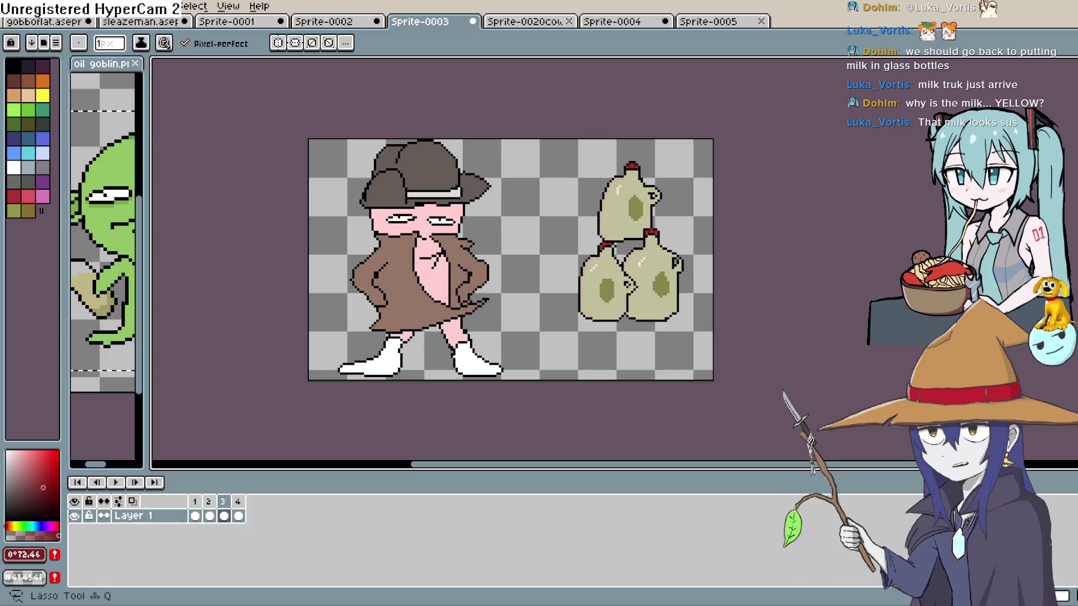
key("q")
mouse_move(679, 168)
left_mouse_down()
mouse_move(689, 318)
mouse_move(578, 351)
mouse_move(573, 147)
mouse_move(618, 145)
left_mouse_up()
key("Delete")
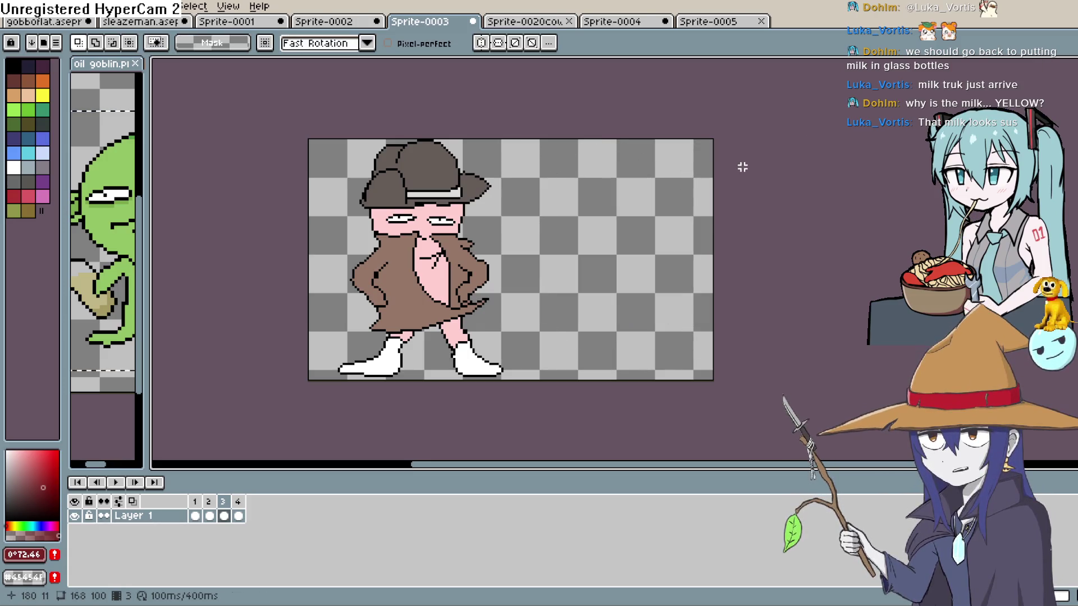